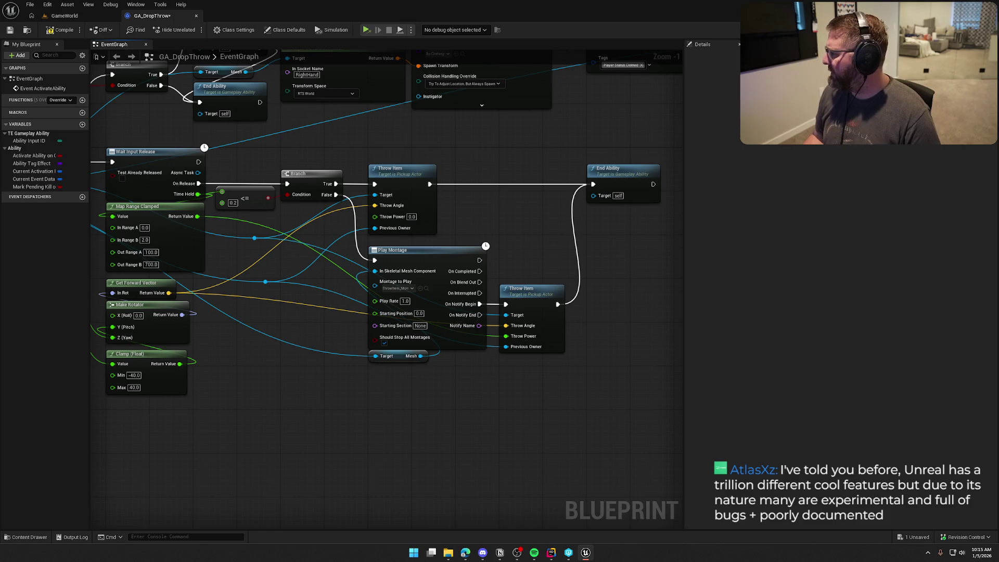
Briefly check the Notion To Do board, then pan the GA_DropThrow event graph.
key("alt+Tab")
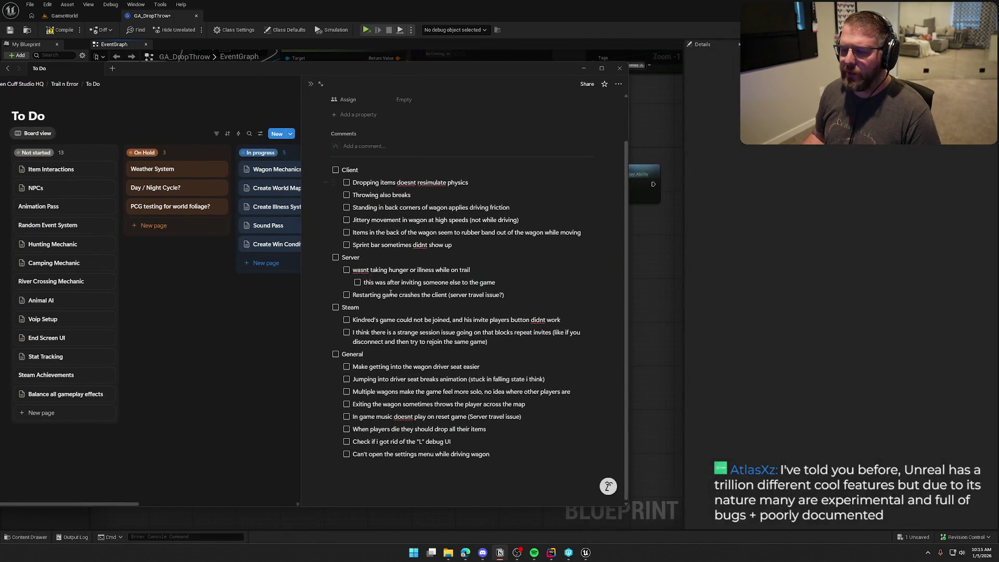
key("super+Down")
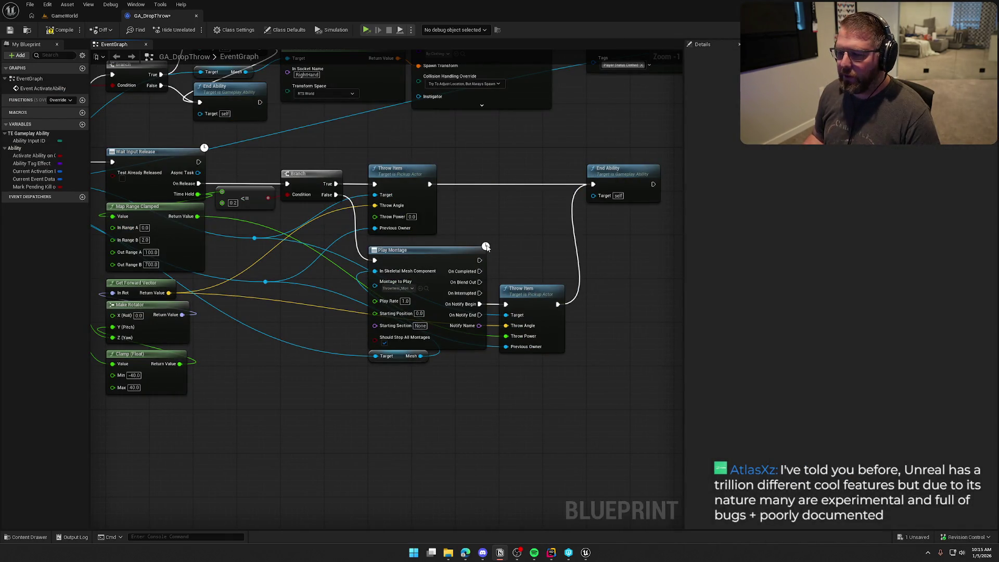
mouse_move(489, 234)
left_mouse_down()
mouse_move(505, 207)
mouse_move(481, 220)
mouse_move(501, 216)
left_mouse_up()
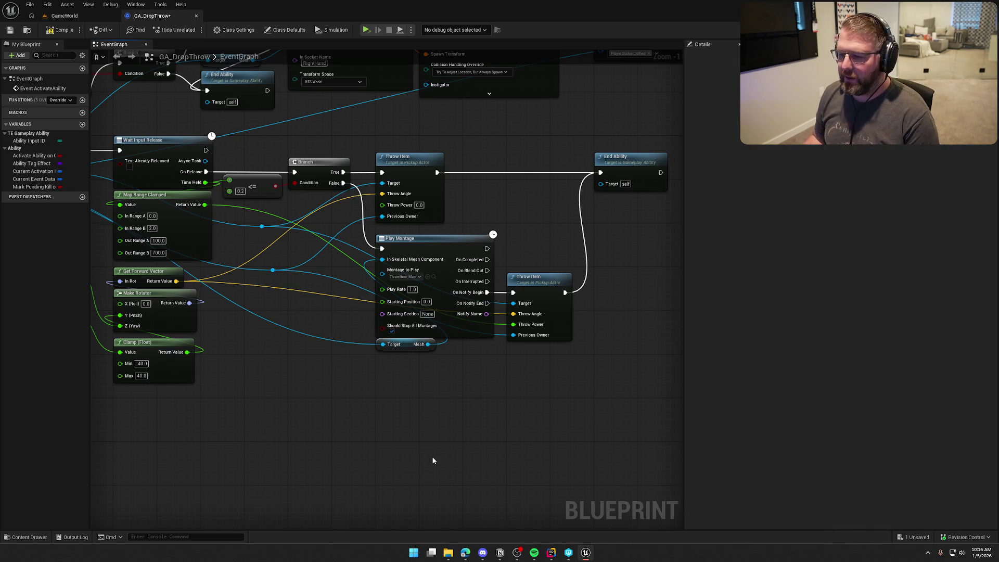
mouse_move(432, 460)
left_mouse_down()
mouse_move(406, 439)
mouse_move(428, 462)
left_mouse_up()
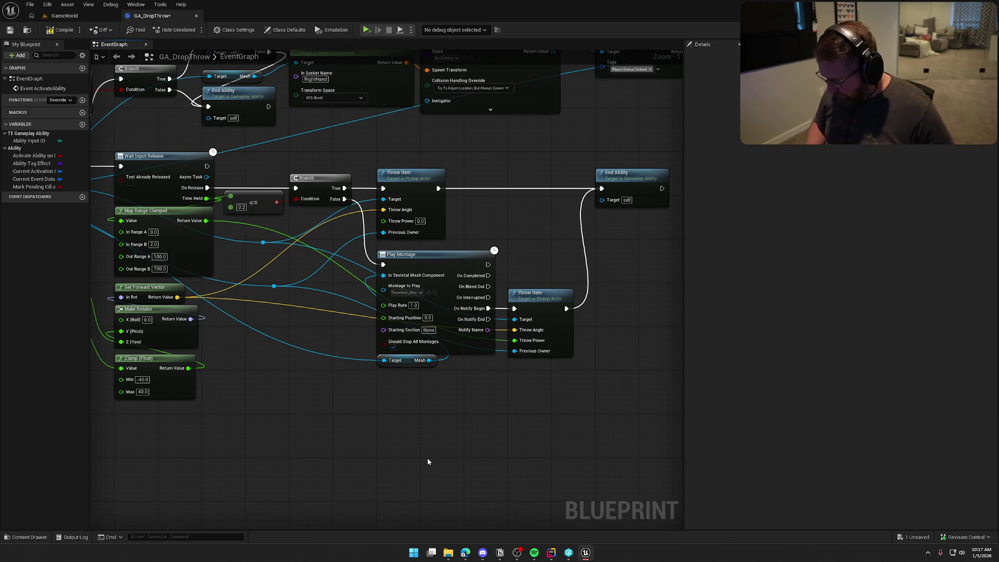
Inspect the Throw Item and MC Toggle Player Clothes nodes, then bring up PickupActor in Rider.
left_click(393, 181)
mouse_move(530, 254)
left_mouse_down()
mouse_move(513, 374)
mouse_move(655, 351)
mouse_move(194, 331)
left_mouse_up()
left_click(449, 177)
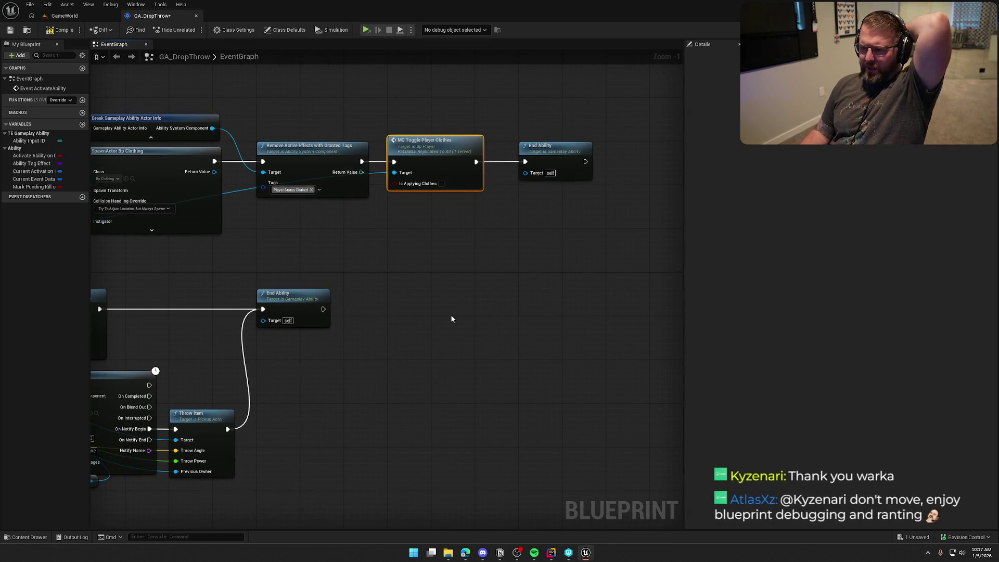
left_click_drag(456, 275, 638, 221)
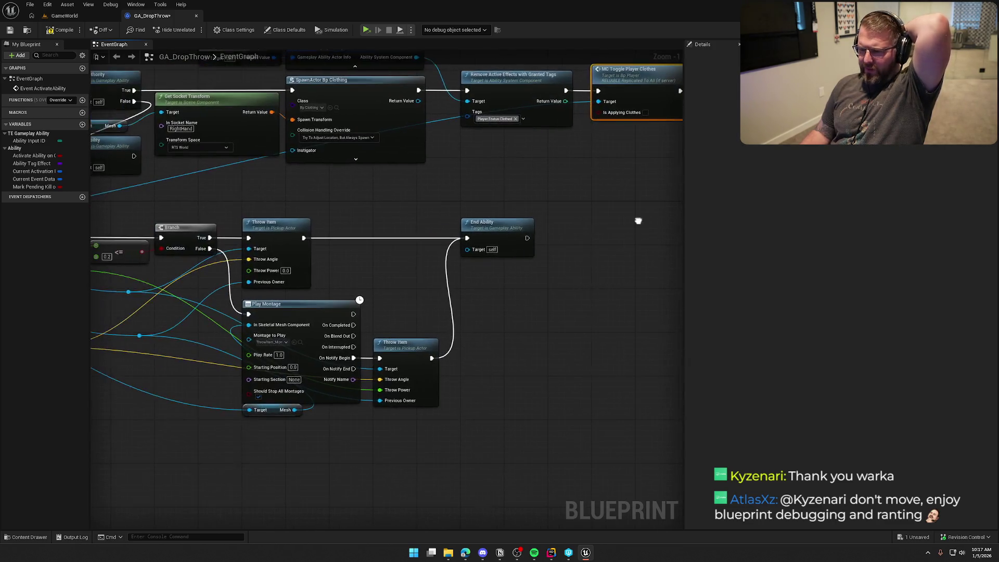
left_click_drag(408, 220, 439, 189)
left_click_drag(352, 192, 445, 173)
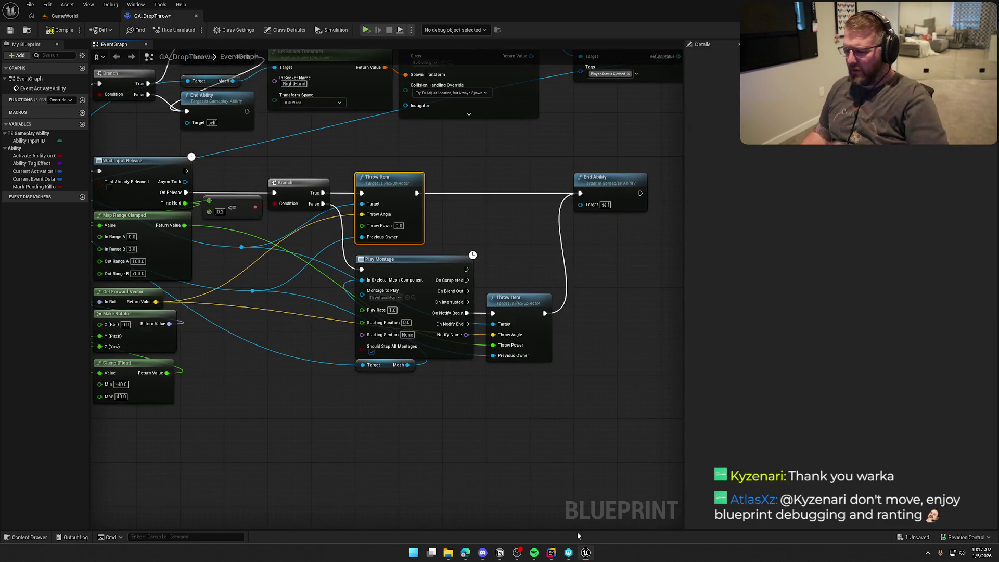
left_click(551, 552)
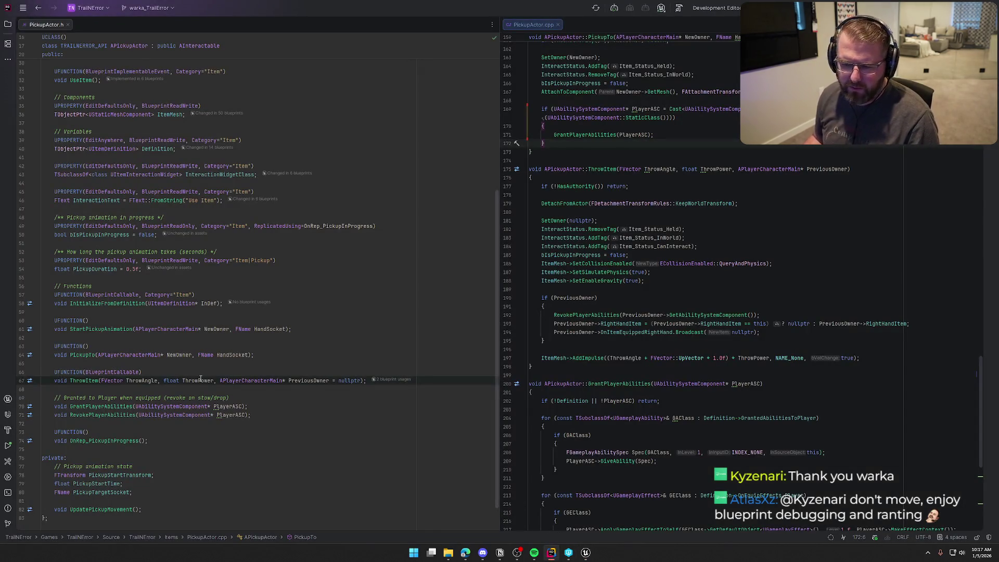
Add NetMulticast, Reliable to the ThrowItem UFUNCTION specifiers in PickupActor.h.
left_click(141, 372)
type(", ")
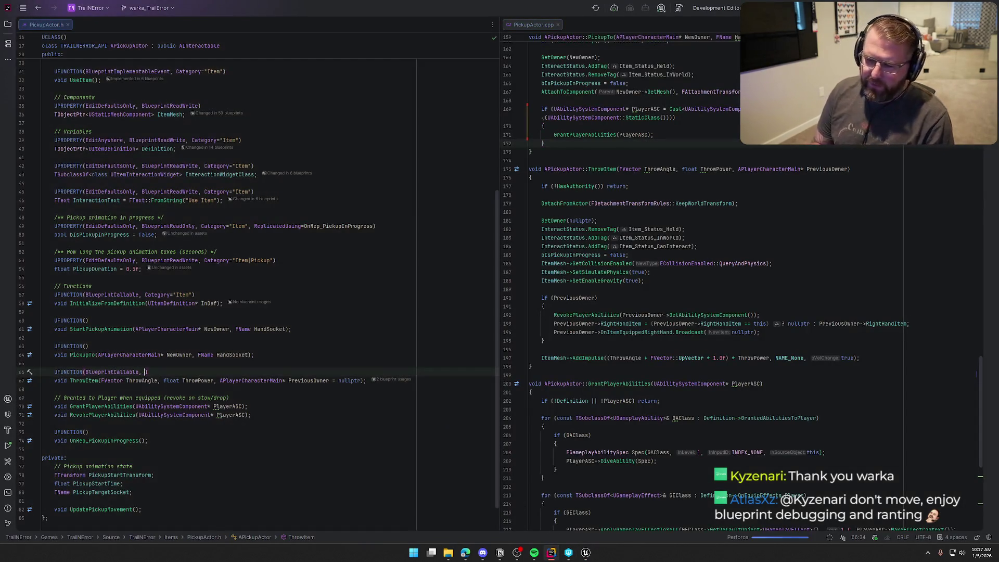
type("NetMulticast")
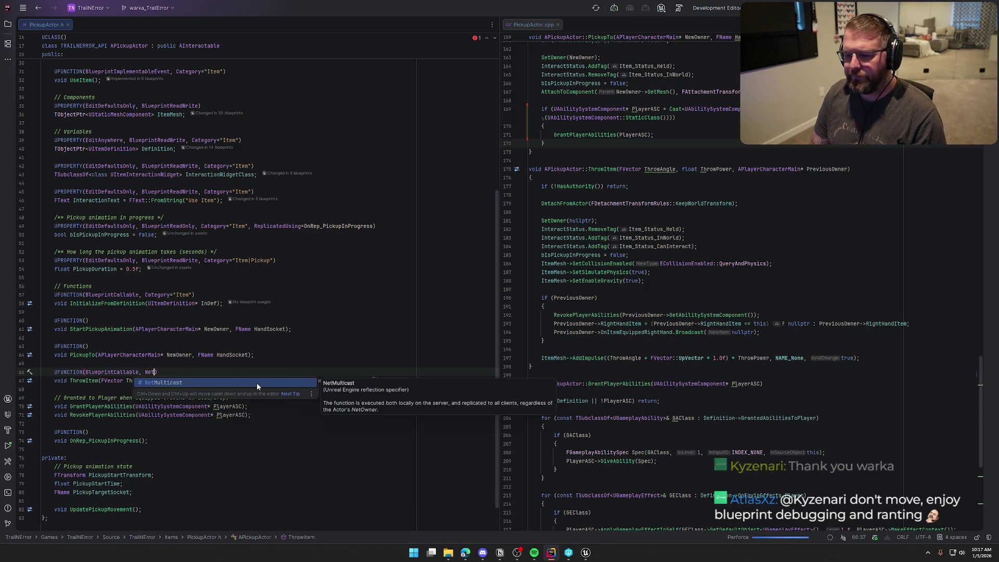
type(", Reliable")
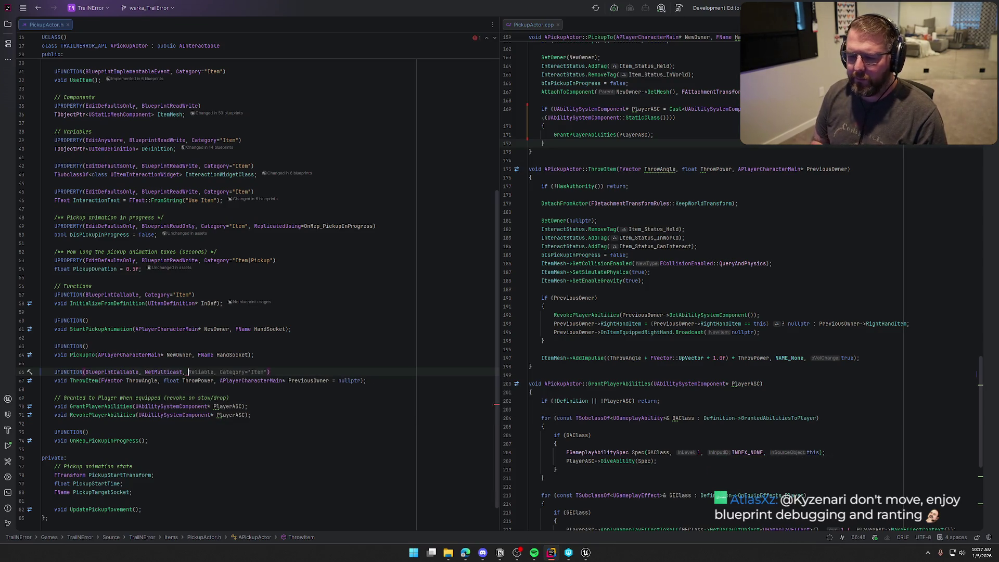
key("Escape")
key("End")
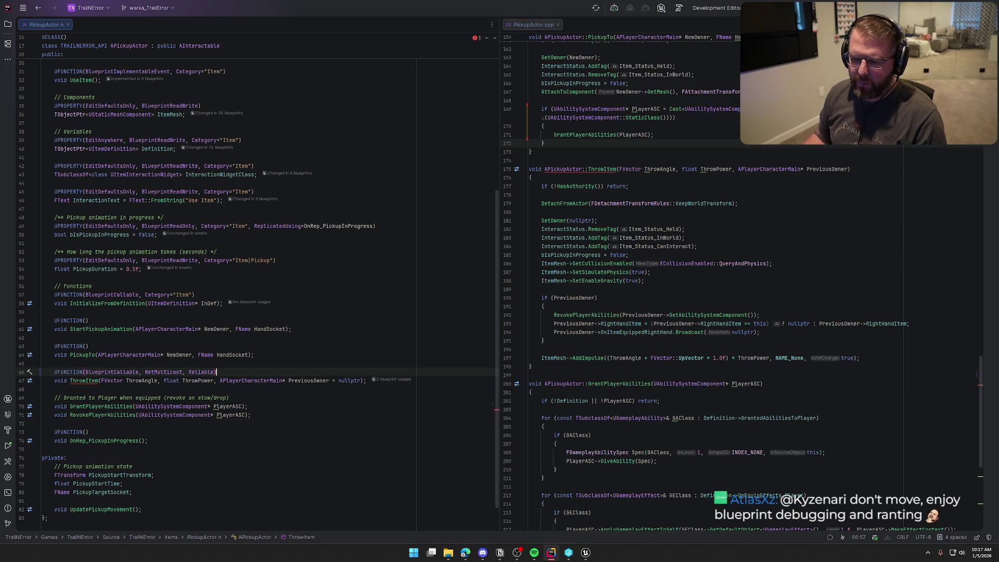
left_click(84, 382)
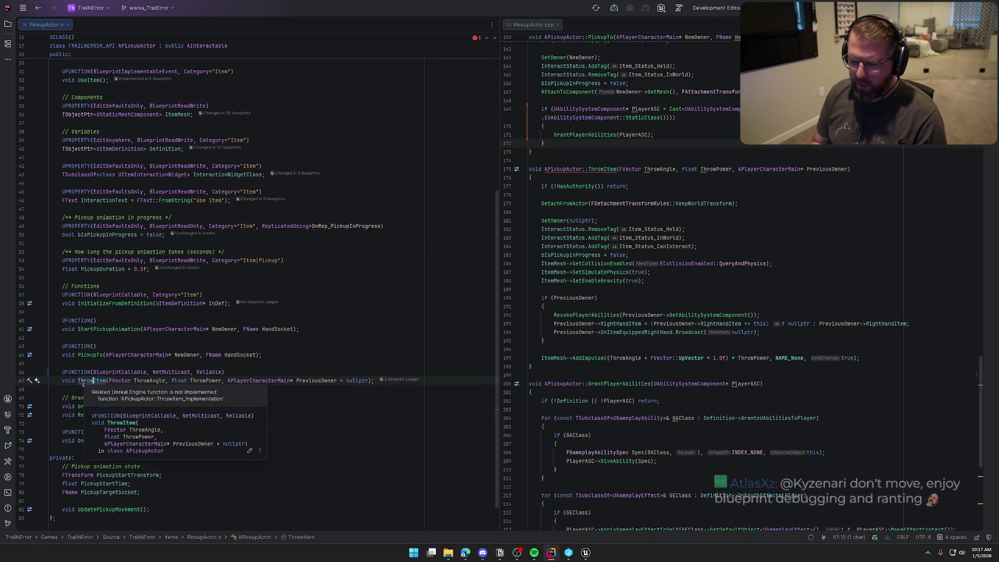
Rename the .cpp definition to ThrowItem_Implementation and return to the Unreal editor.
left_click(617, 169)
type("_Imp")
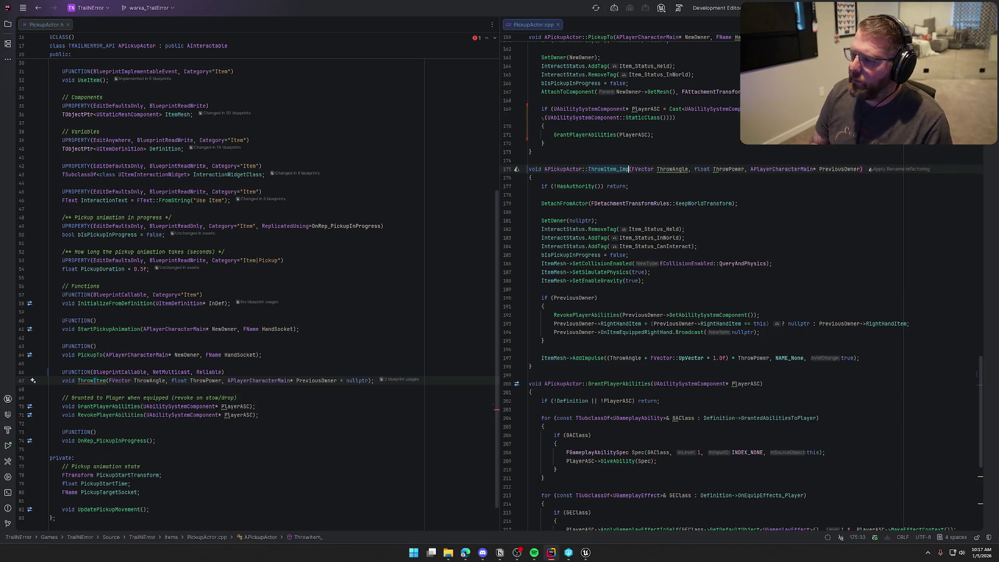
type("lementation")
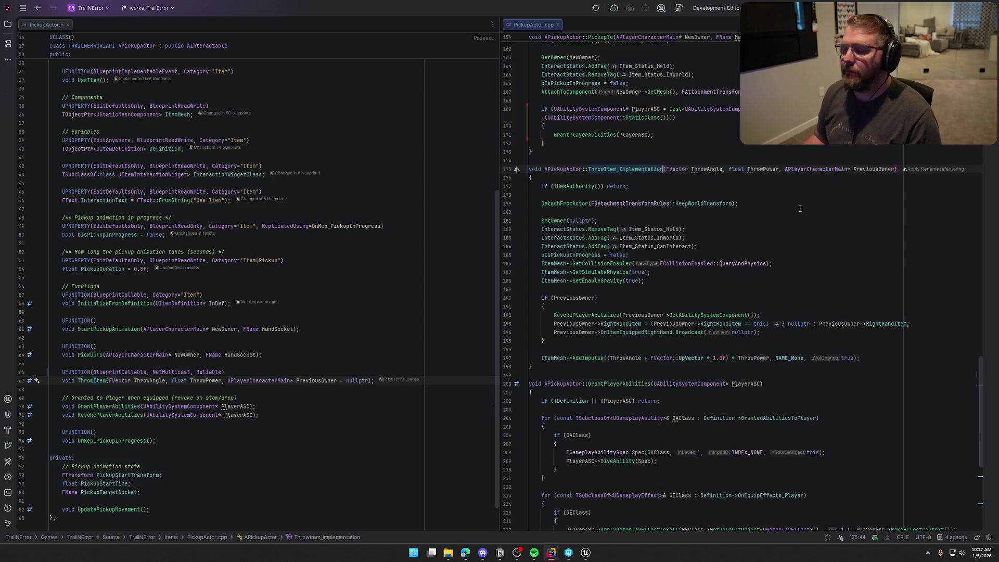
left_click(658, 189)
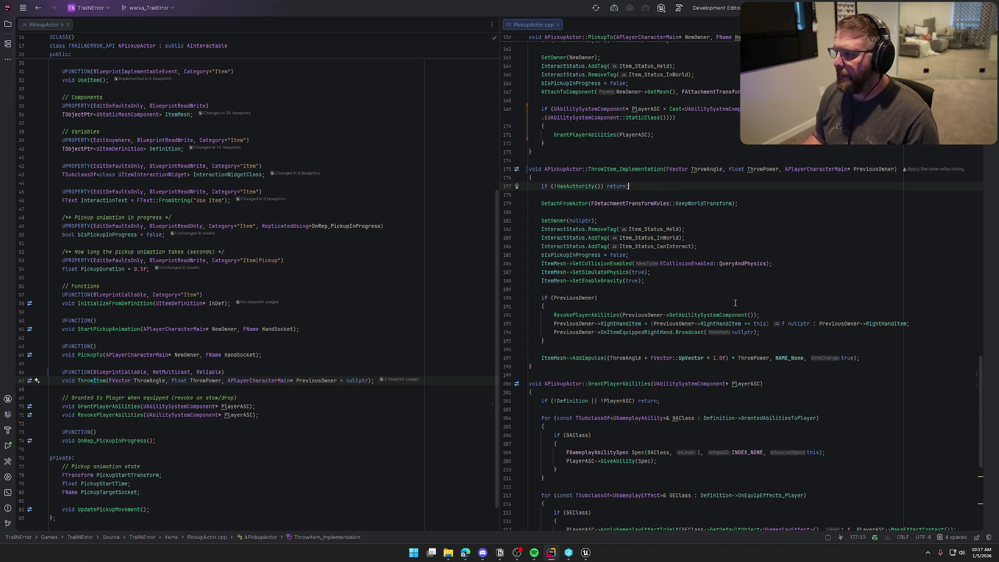
left_click(586, 553)
key("alt+F4")
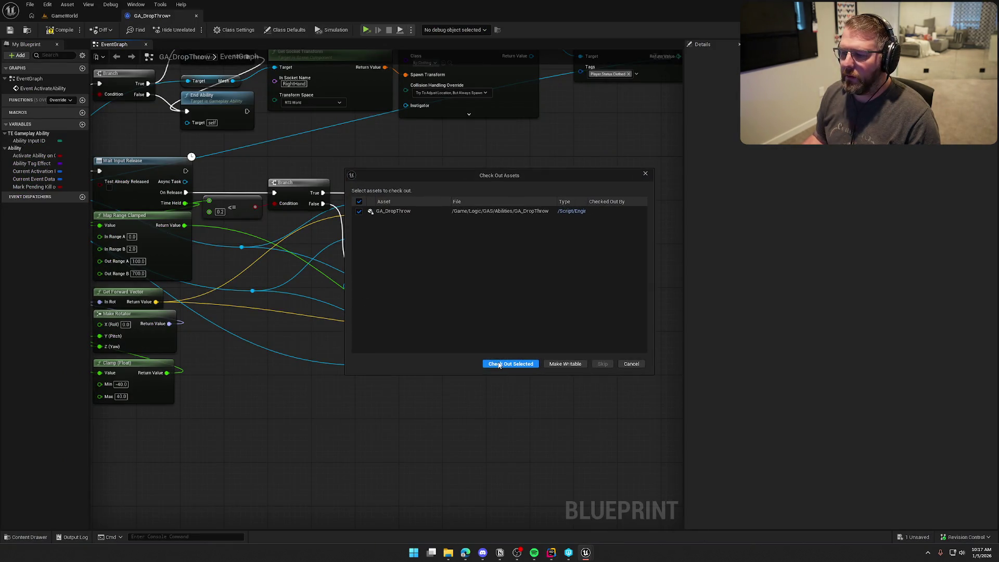
Dismiss the check-out prompt, build the project with Ctrl+Shift+B, and hide the build log.
key("Escape")
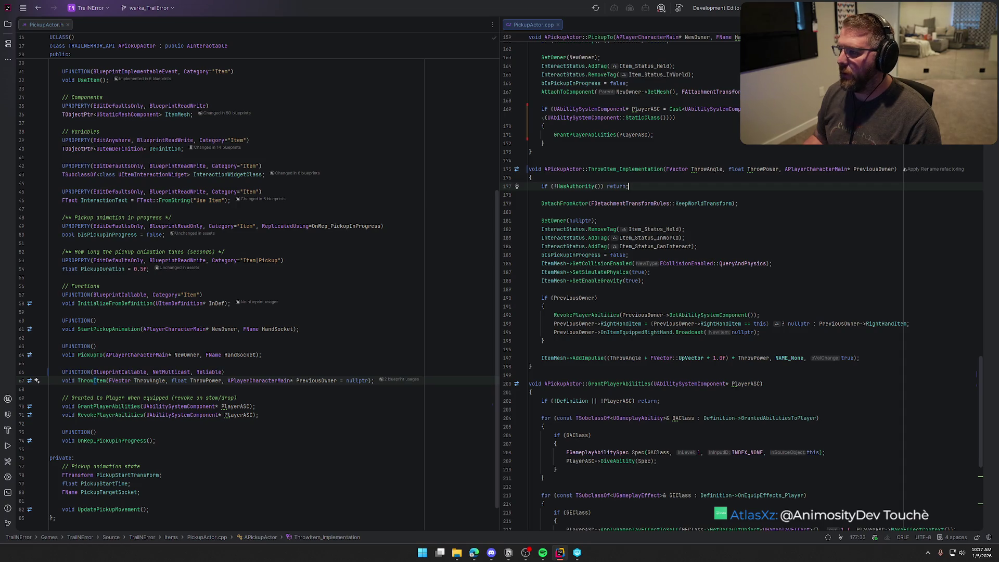
key("ctrl+shift+b")
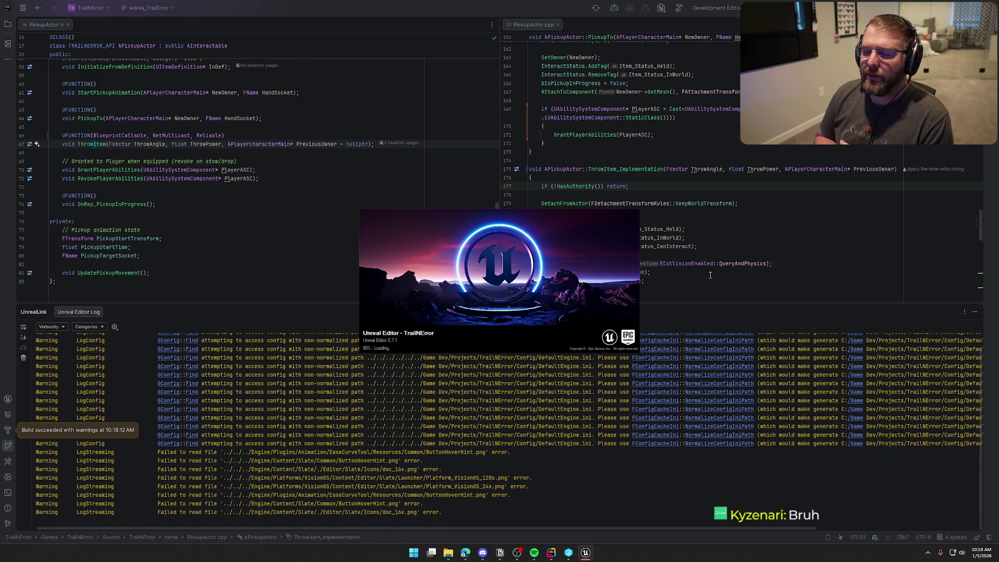
left_click(973, 314)
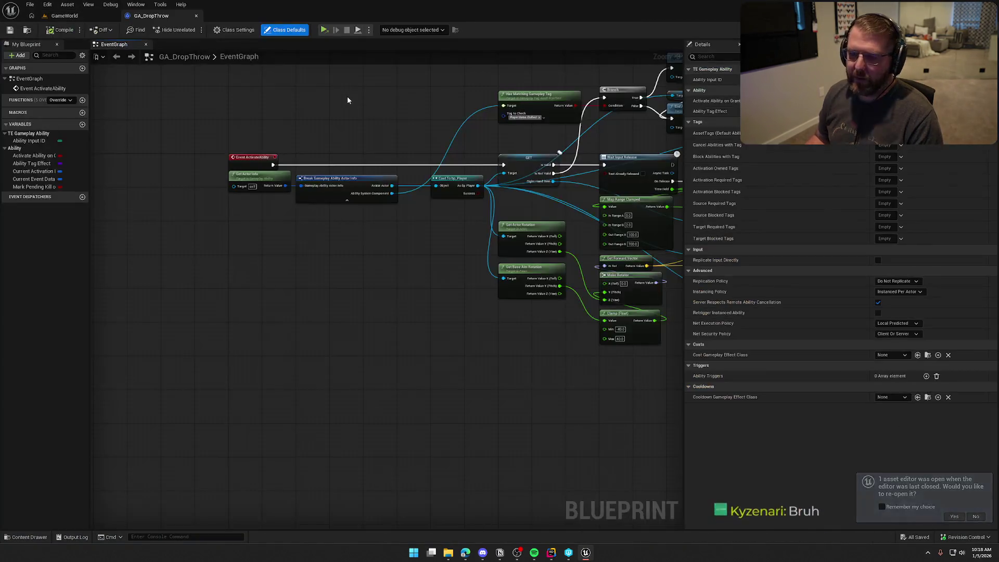
Nudge both Reliable, Replicated To All Throw Item nodes up, then return to the GameWorld level.
scroll(413, 283, "up", 5)
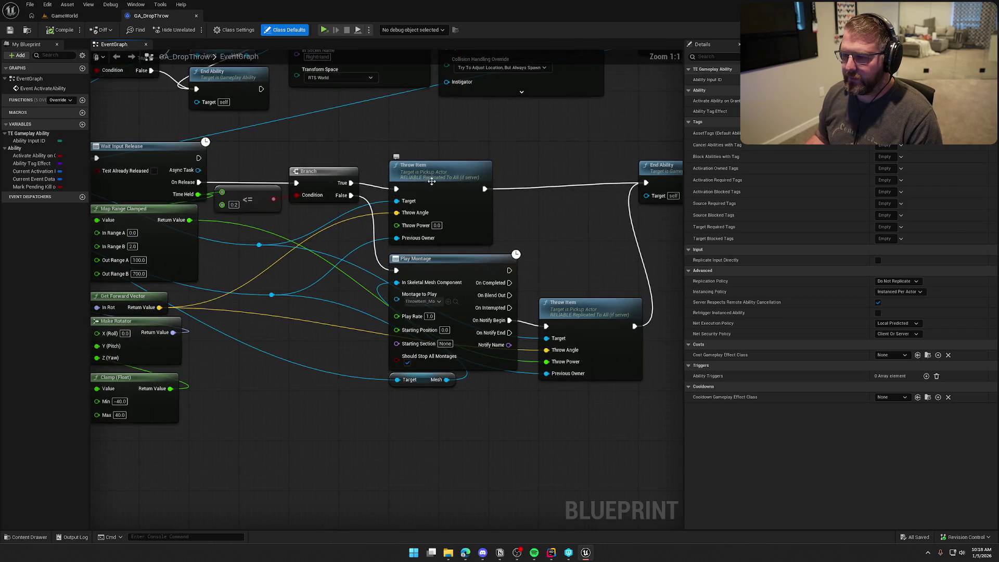
left_click_drag(431, 181, 431, 175)
left_click_drag(598, 314, 598, 308)
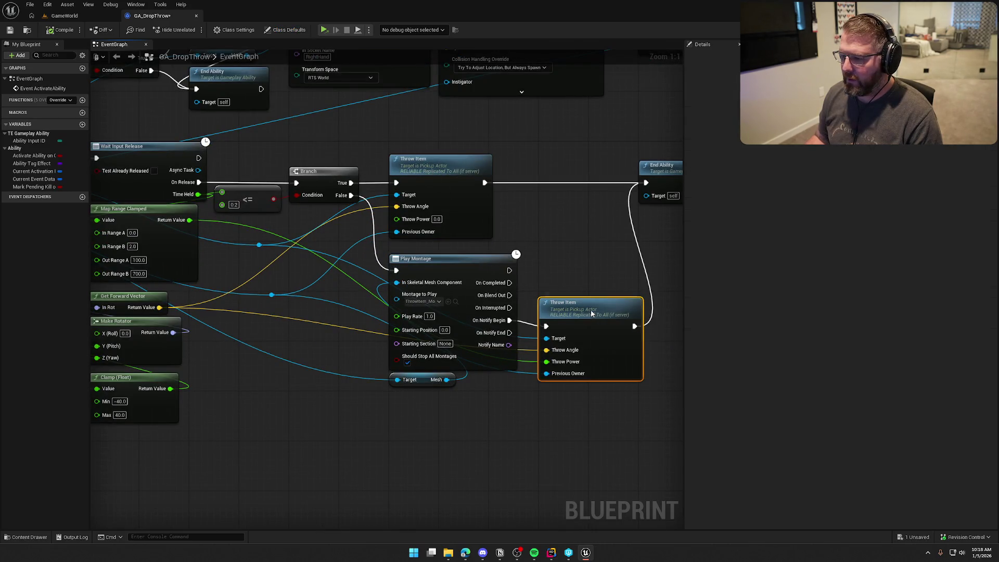
left_click(579, 253)
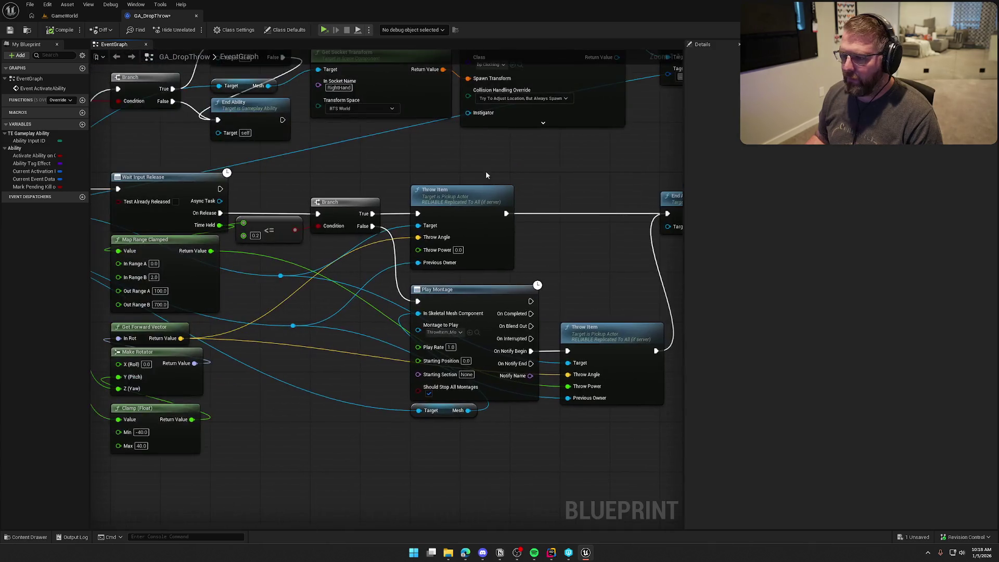
left_click(70, 17)
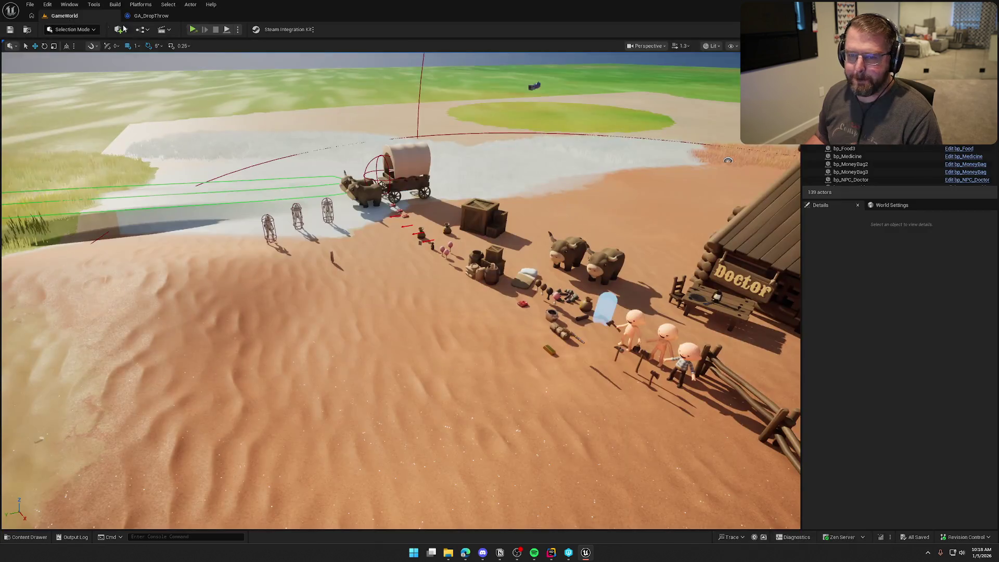
left_click(237, 29)
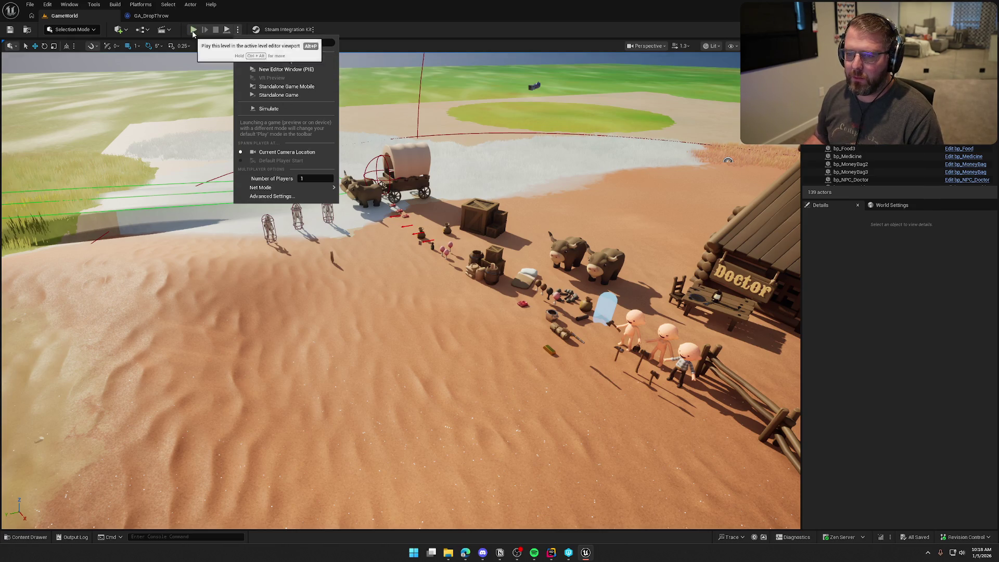
left_click(194, 29)
key("w")
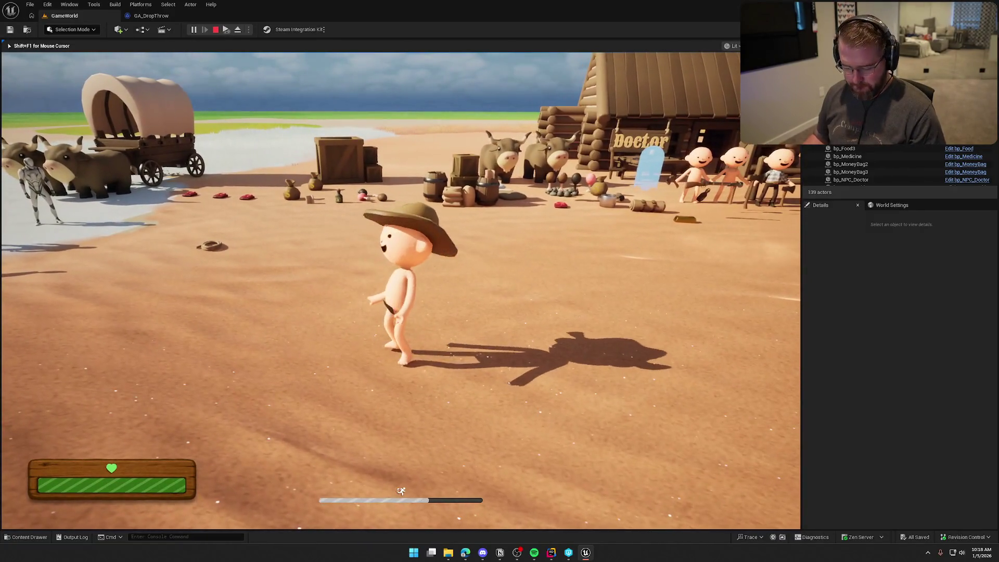
key("super")
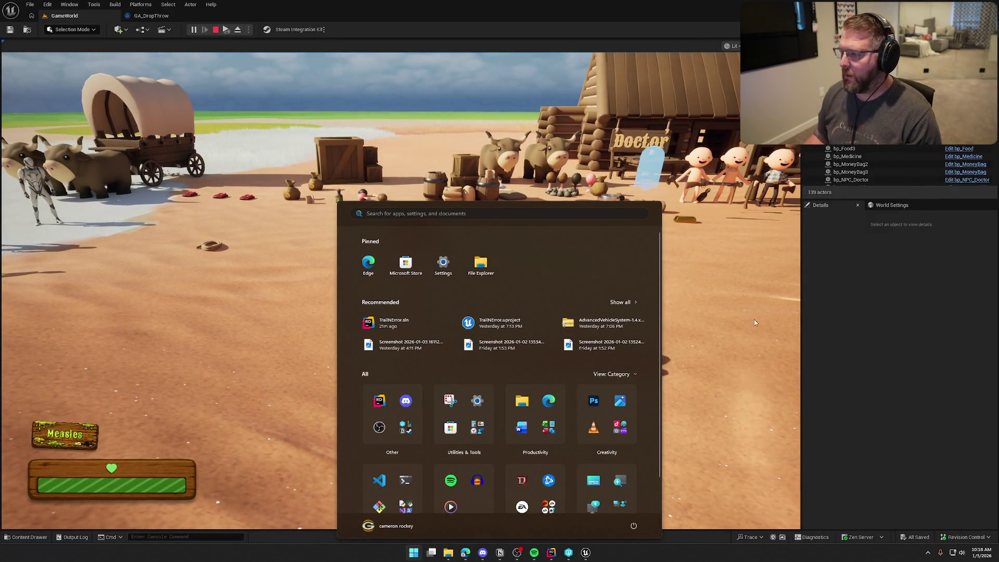
key("super")
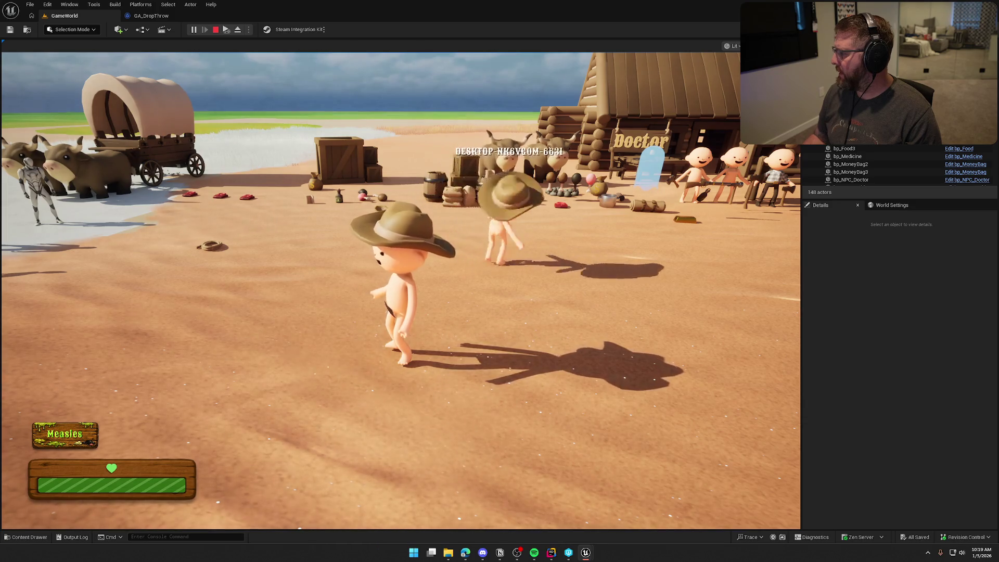
key("Escape")
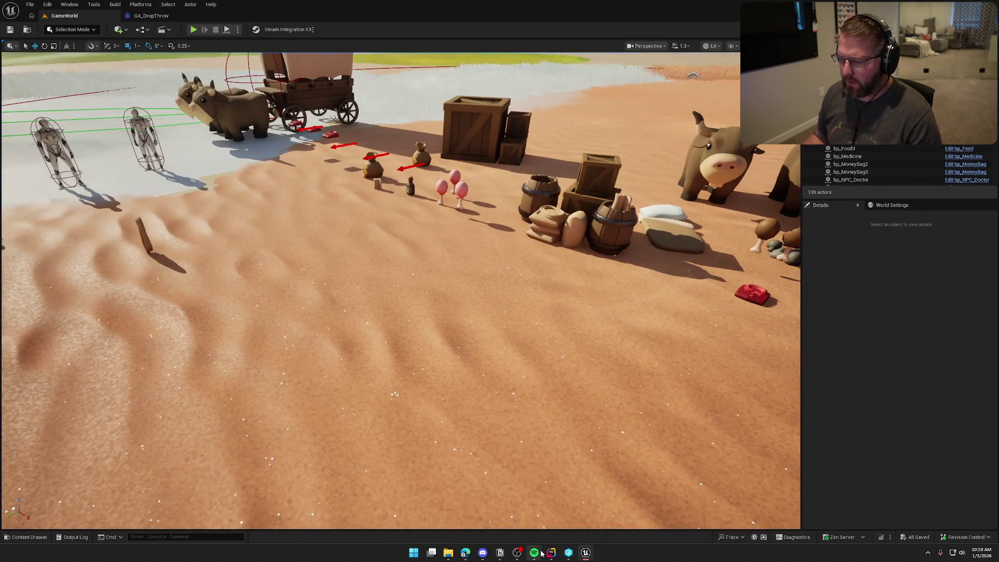
Delete the HasAuthority early return from ThrowItem_Implementation in Rider, then switch back to Unreal.
left_click(549, 553)
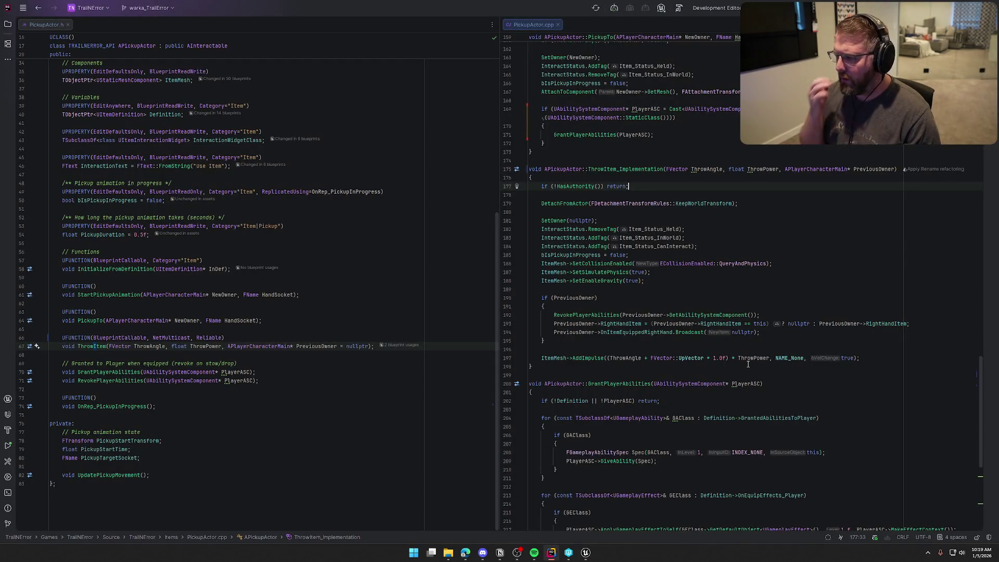
key("shift+Home")
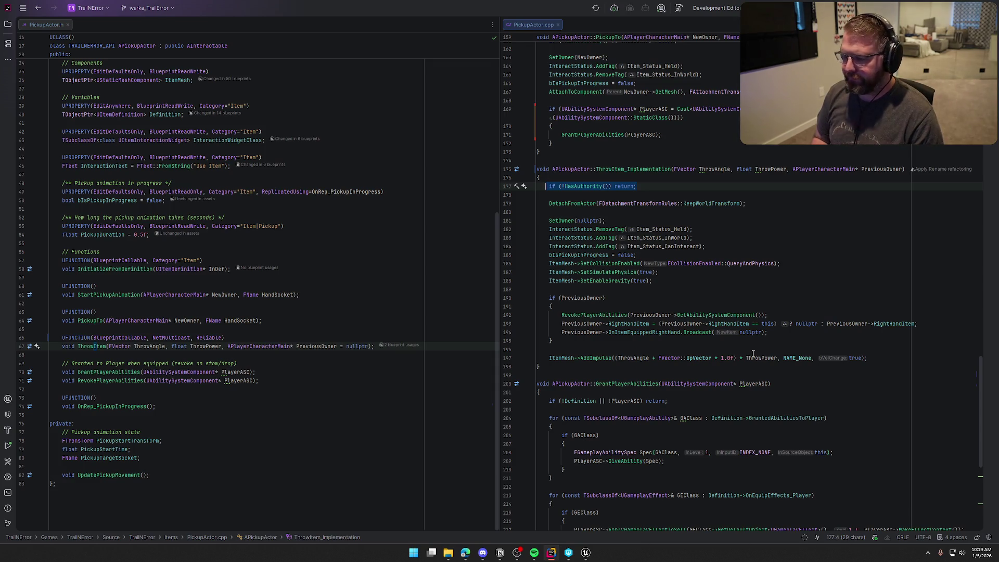
key("BackSpace")
key("BackSpace")
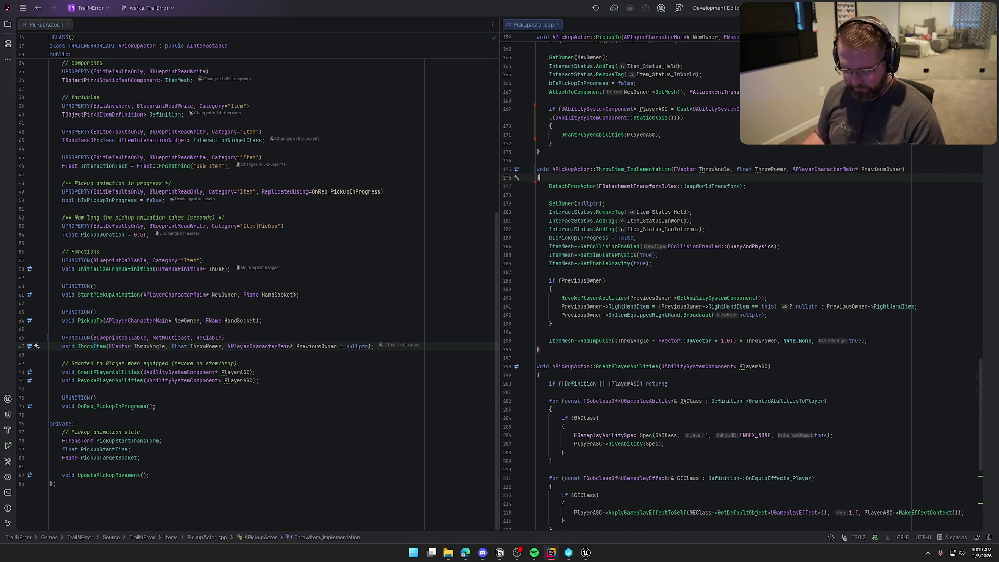
left_click(586, 552)
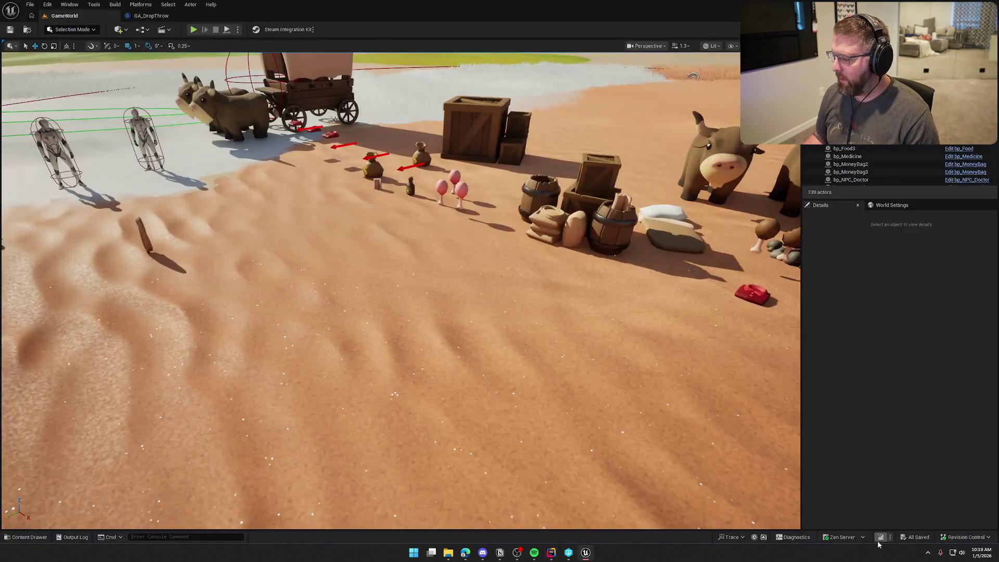
Live-compile the C++ changes, then open the PC_InGame Blueprint from World Settings.
key("ctrl+alt+F11")
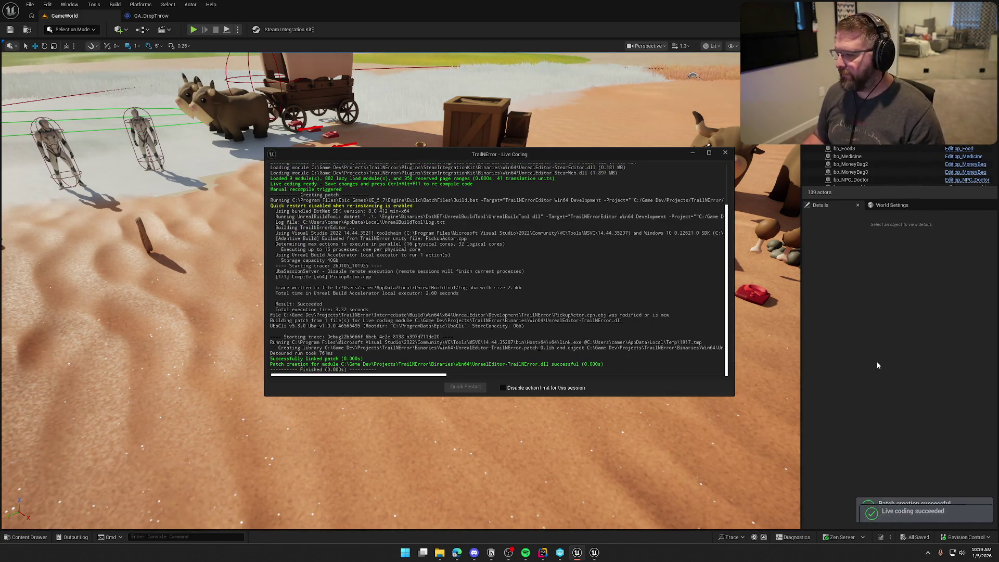
left_click(725, 153)
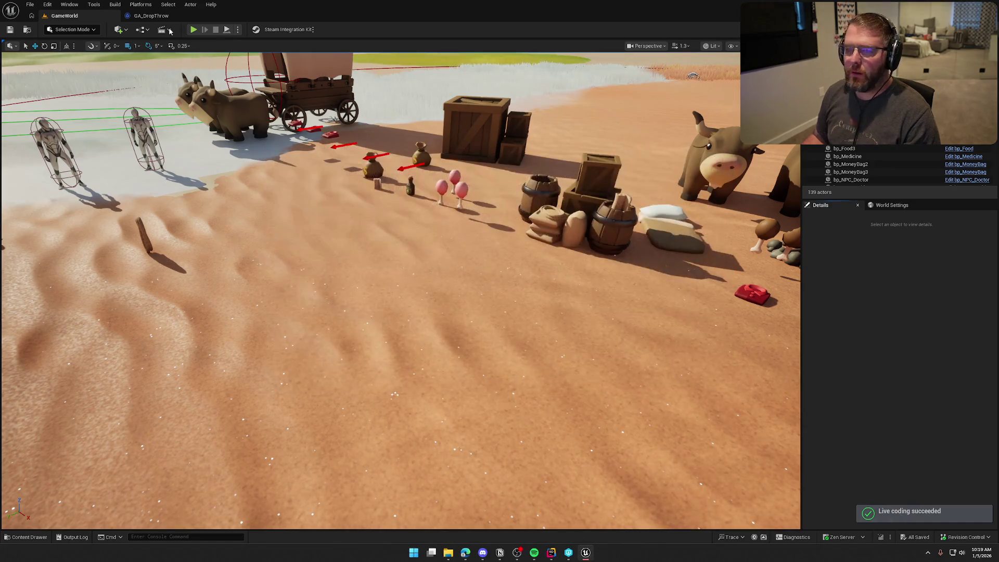
left_click(892, 205)
left_click(963, 282)
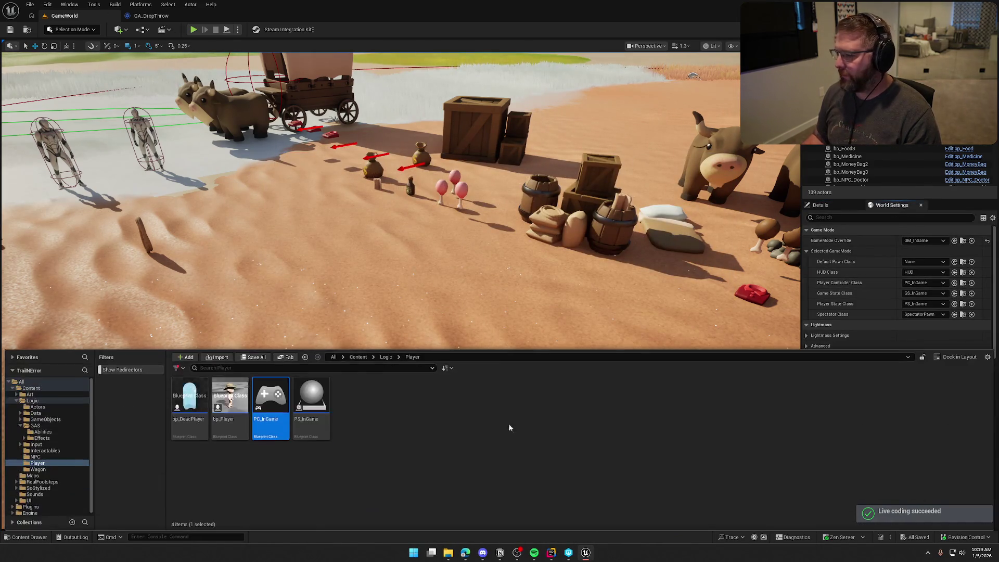
double_click(271, 411)
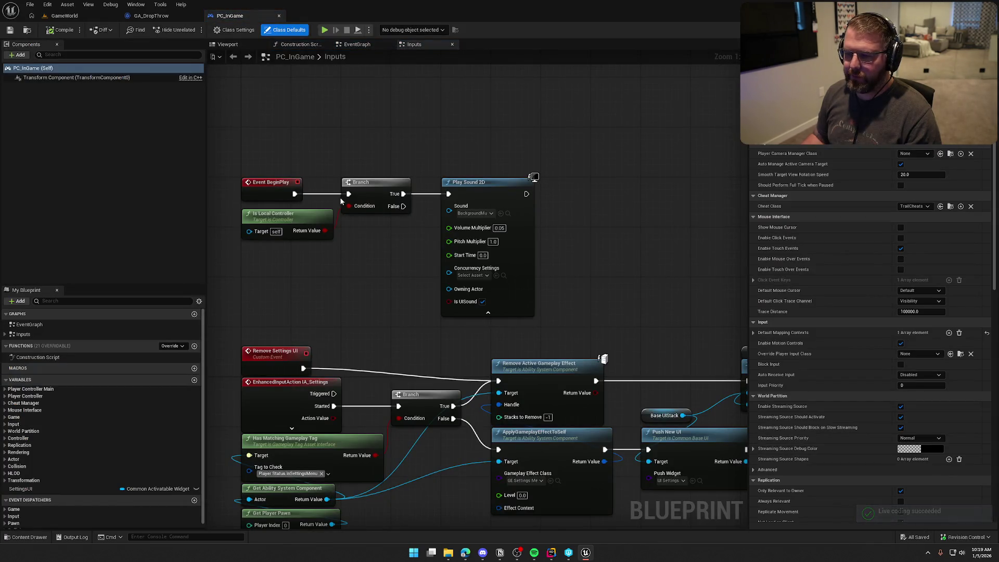
Disconnect Event BeginPlay from the Branch, compile and check out PC_InGame, then return to GameWorld.
left_click(295, 195, "alt")
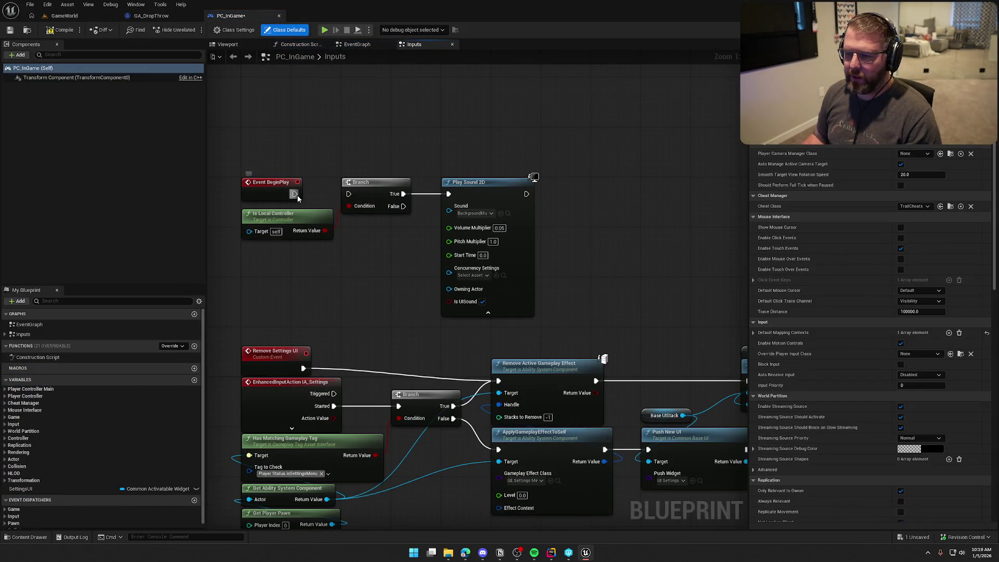
left_click(63, 30)
left_click(499, 363)
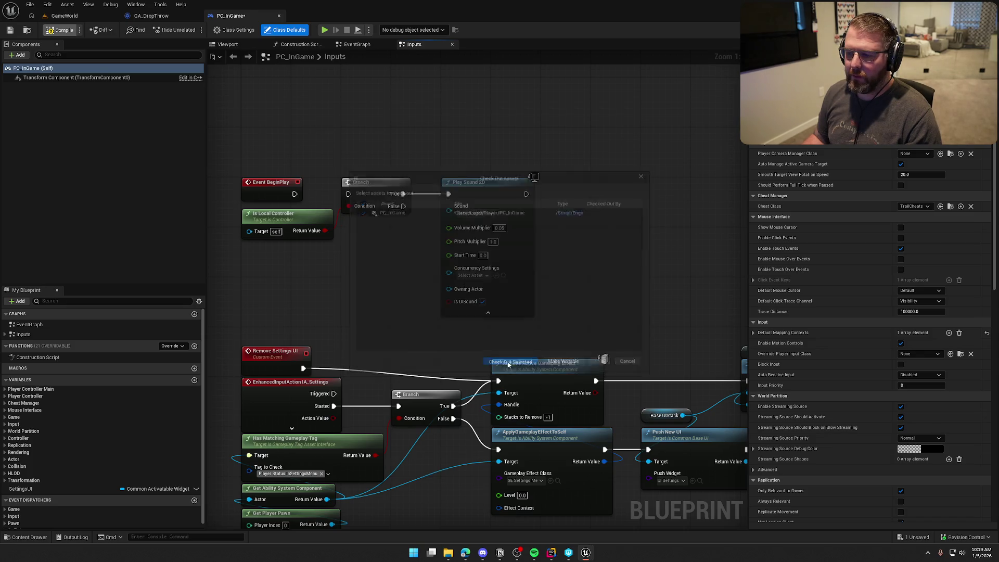
left_click(89, 19)
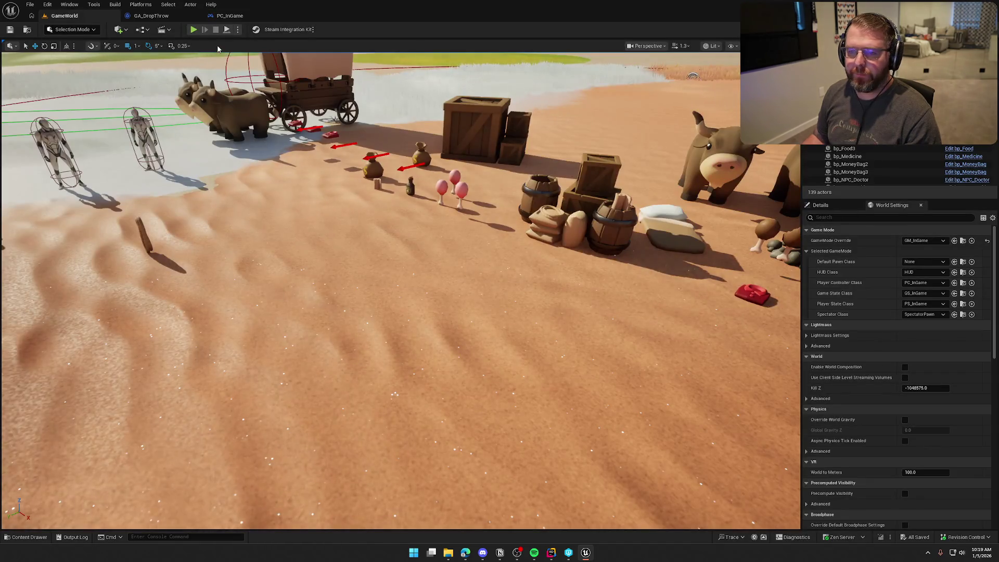
Start a play-in-editor session and walk the character around the level.
left_click(193, 29)
key("s")
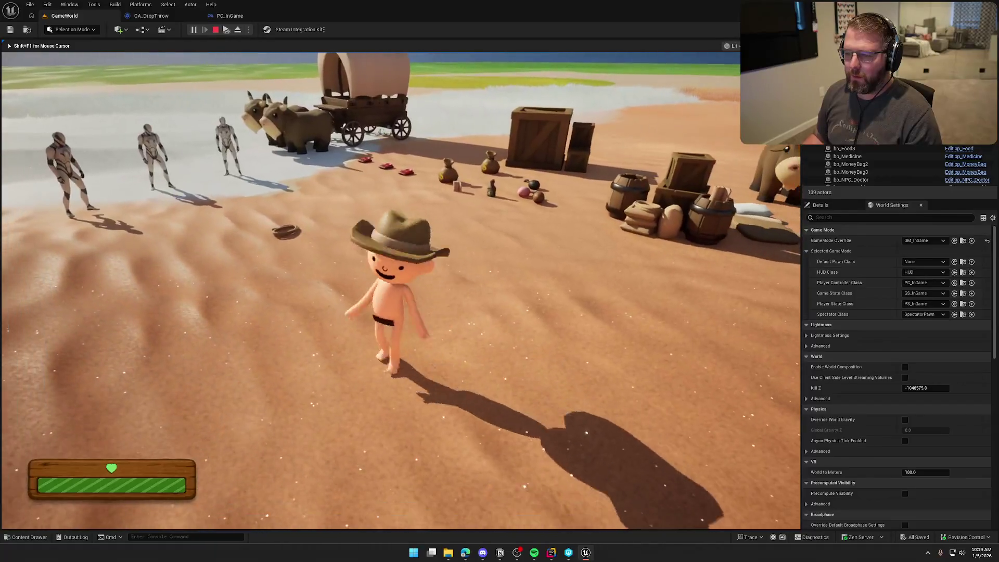
key("super")
left_click(227, 31)
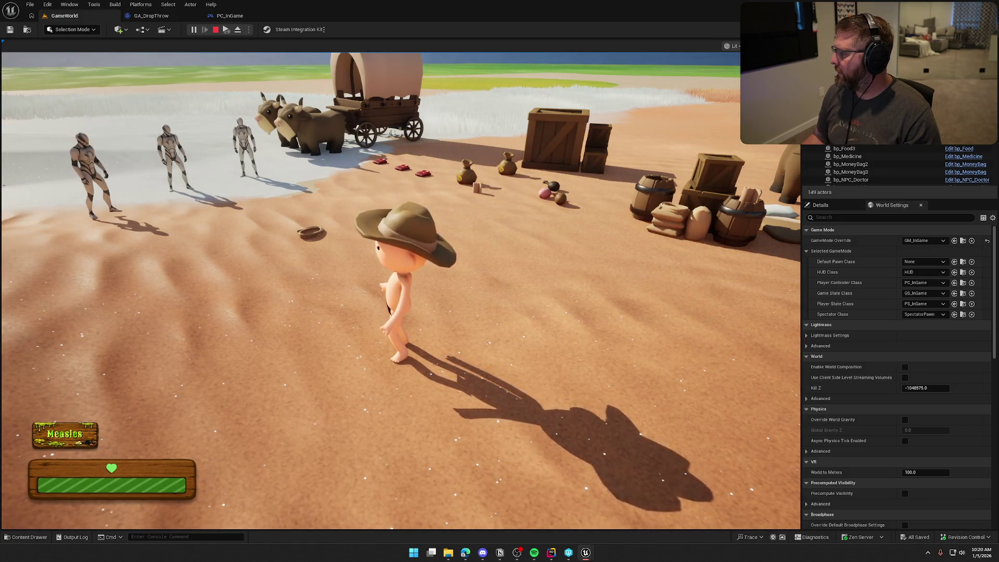
key("super")
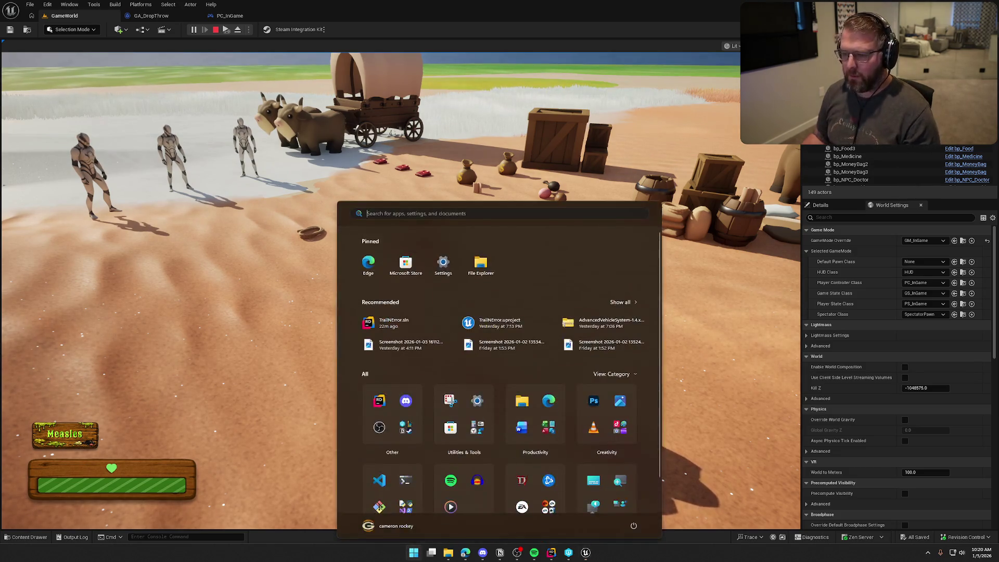
left_click(400, 291)
Run toward the second player, stop the play session, and bring the Notion checklist forward.
key("w")
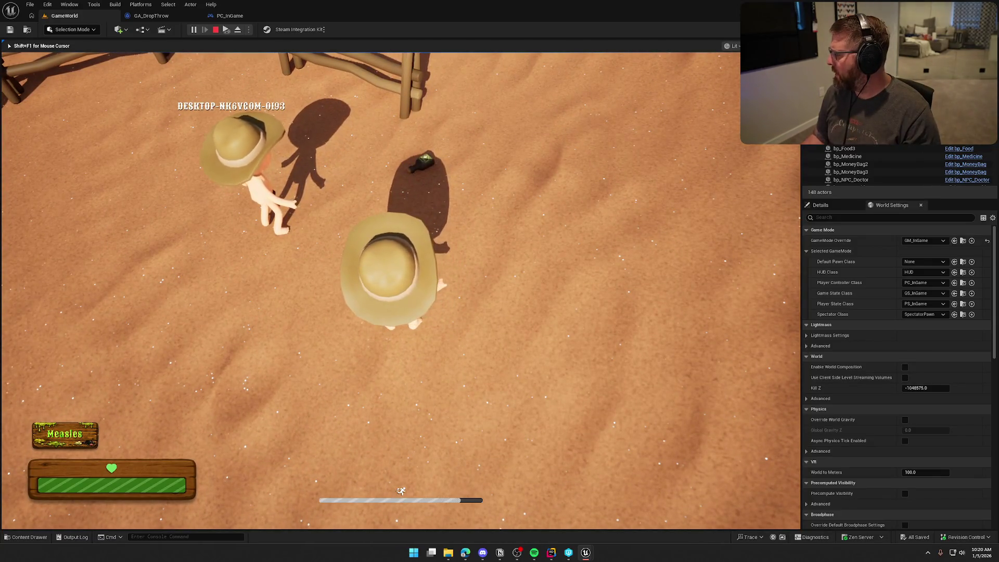
key("shift+F1")
key("Escape")
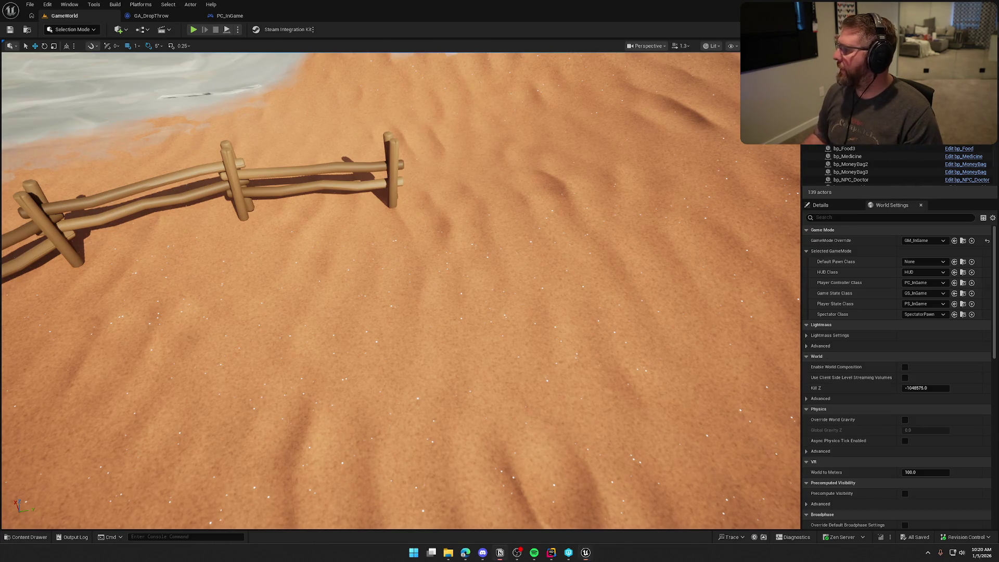
key("alt+Tab")
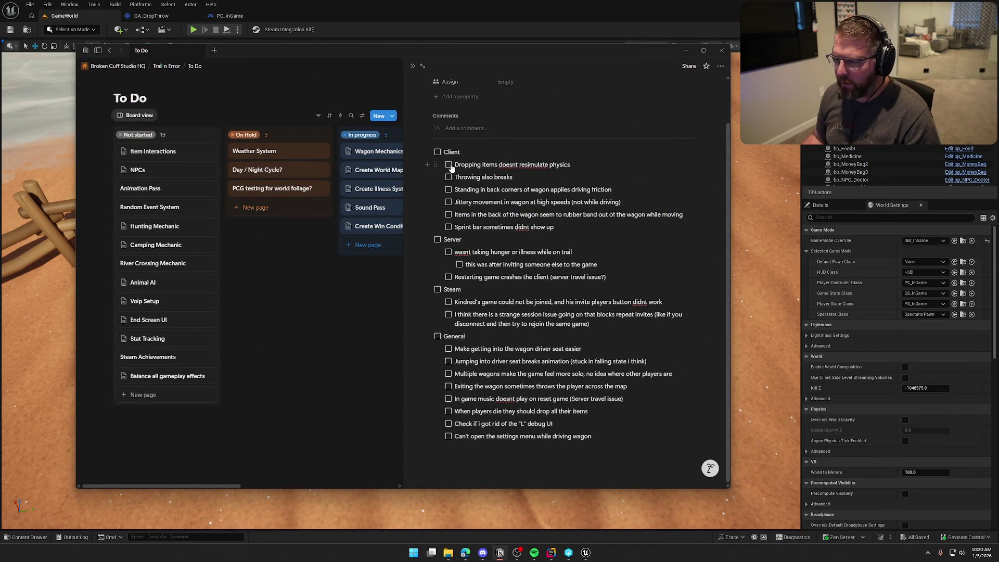
Check off 'Dropping items doesnt resimulate physics' and 'Throwing also breaks', then return to Unreal.
left_click(448, 165)
left_click(449, 177)
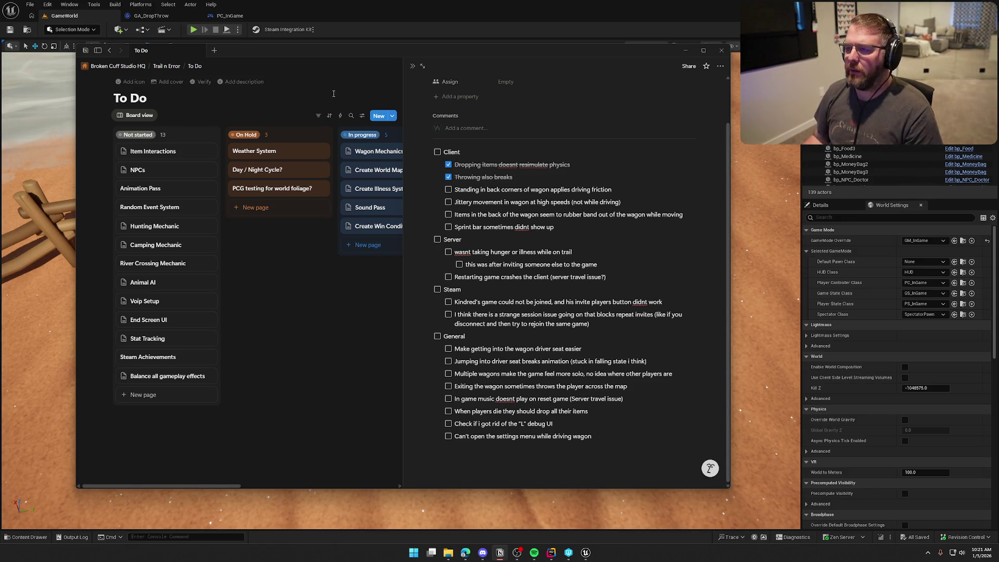
left_click(338, 45)
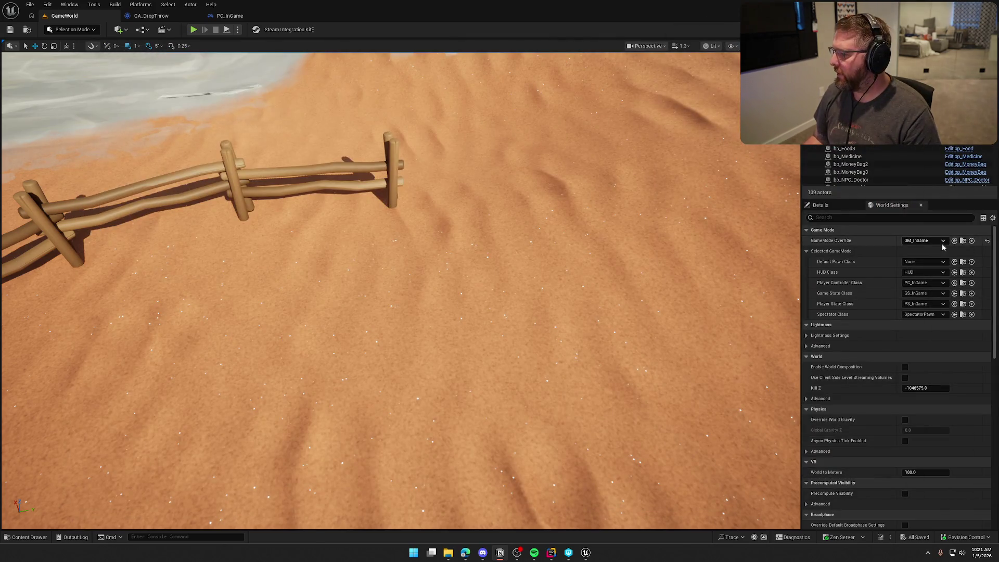
Open the GM_InGame Blueprint from the GameMode Override and survey its spawn nodes.
left_click(962, 240)
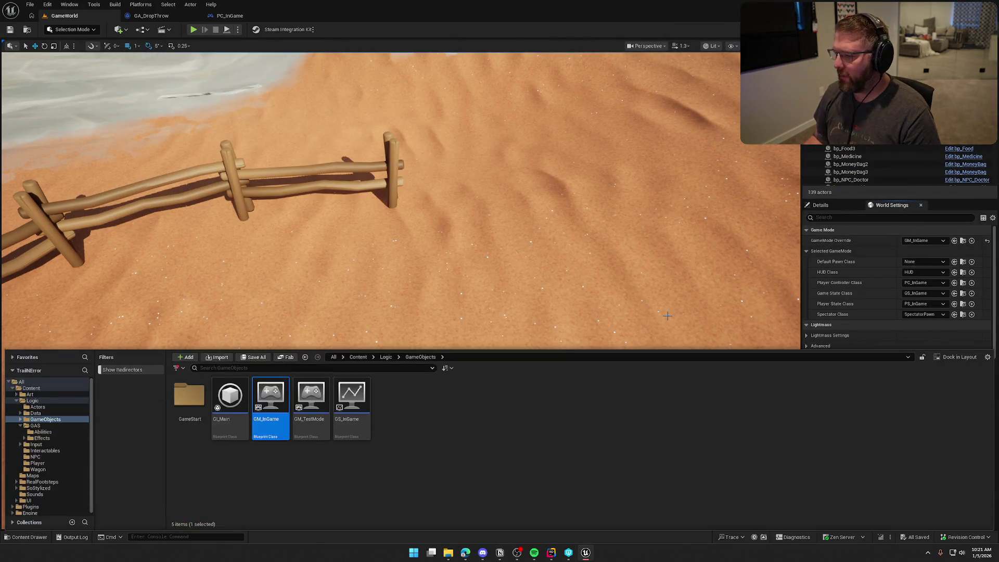
double_click(276, 397)
left_click_drag(469, 339, 237, 243)
left_click(417, 358)
left_click_drag(417, 358, 364, 346)
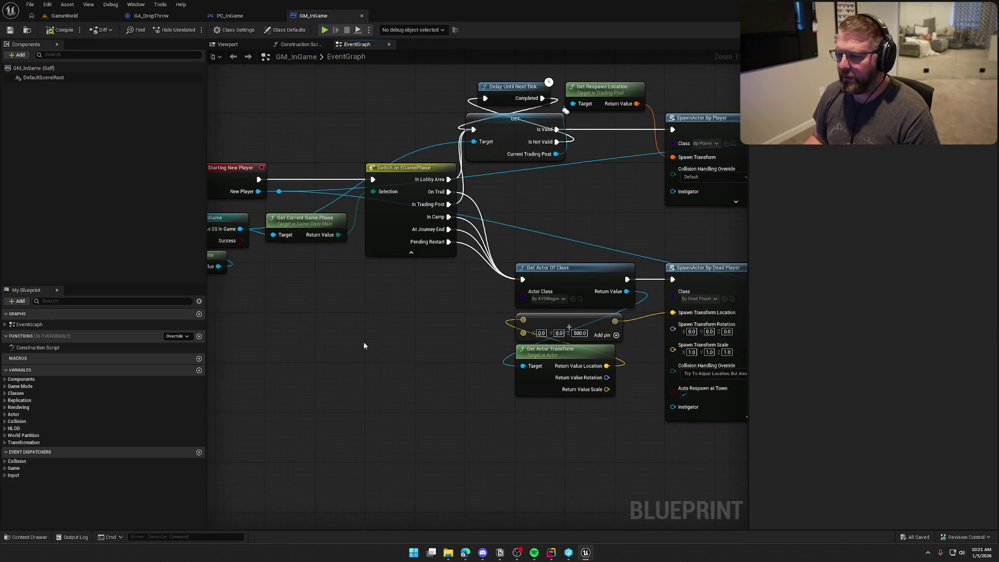
left_click_drag(565, 474, 380, 414)
mouse_move(687, 376)
left_mouse_down()
mouse_move(387, 181)
mouse_move(446, 205)
mouse_move(470, 254)
left_mouse_up()
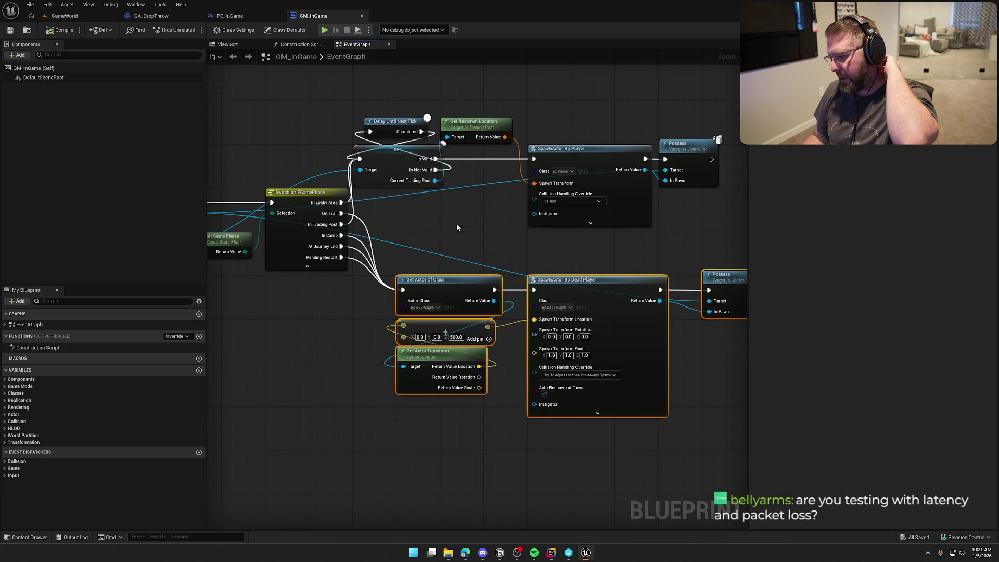
Select the living-player respawn nodes and shift them right and down into place.
scroll(441, 215, "down", 1)
left_click_drag(441, 214, 492, 184)
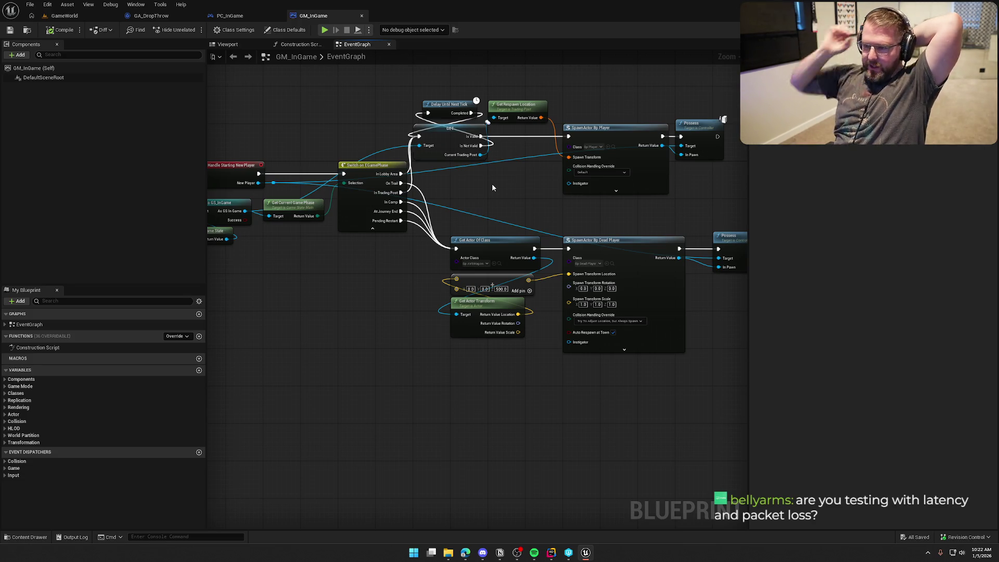
scroll(436, 188, "down", 1)
mouse_move(358, 94)
left_mouse_down()
mouse_move(594, 171)
mouse_move(644, 158)
left_mouse_up()
left_click_drag(404, 139, 438, 144)
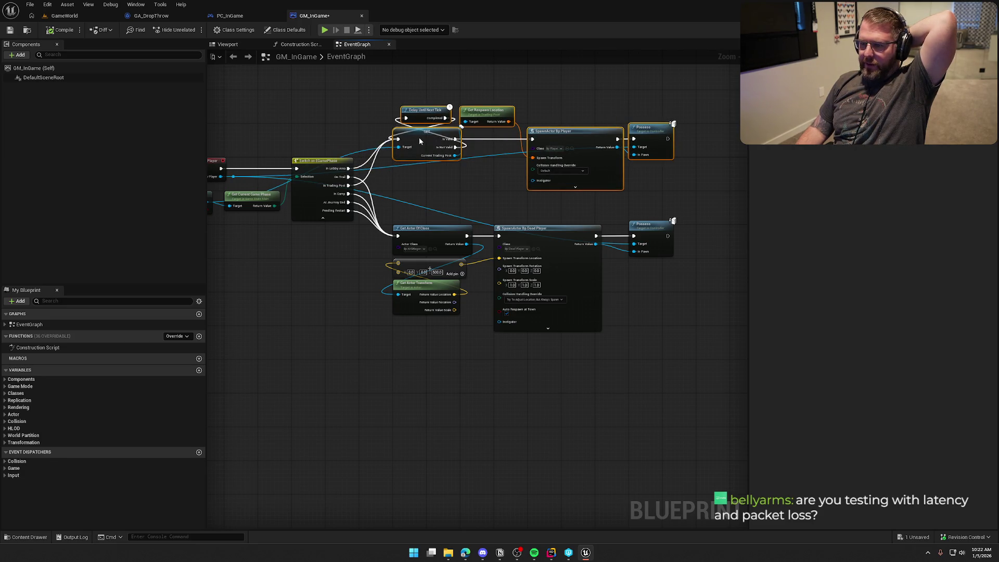
left_click_drag(419, 137, 419, 135)
Move the dead-player spawn nodes up in the GM_InGame graph.
left_click(357, 100)
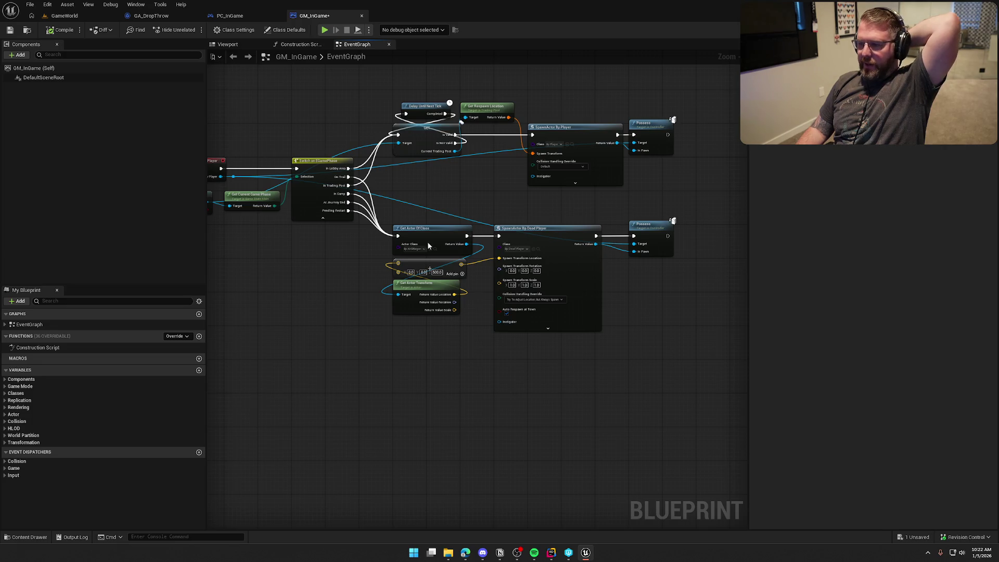
mouse_move(671, 338)
left_mouse_down()
mouse_move(416, 244)
mouse_move(387, 219)
mouse_move(713, 388)
mouse_move(640, 392)
left_mouse_up()
scroll(416, 229, "up", 3)
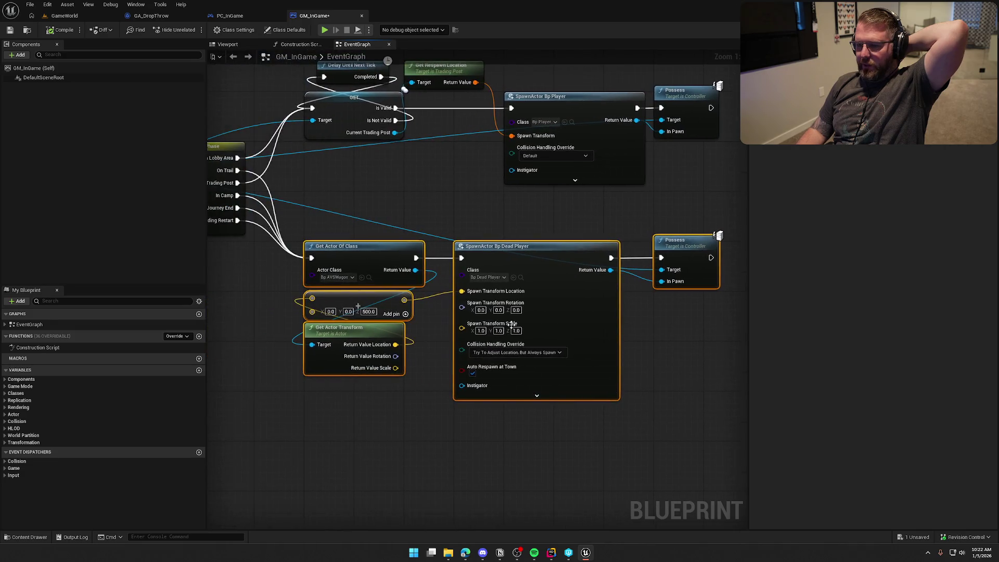
left_click_drag(347, 259, 347, 208)
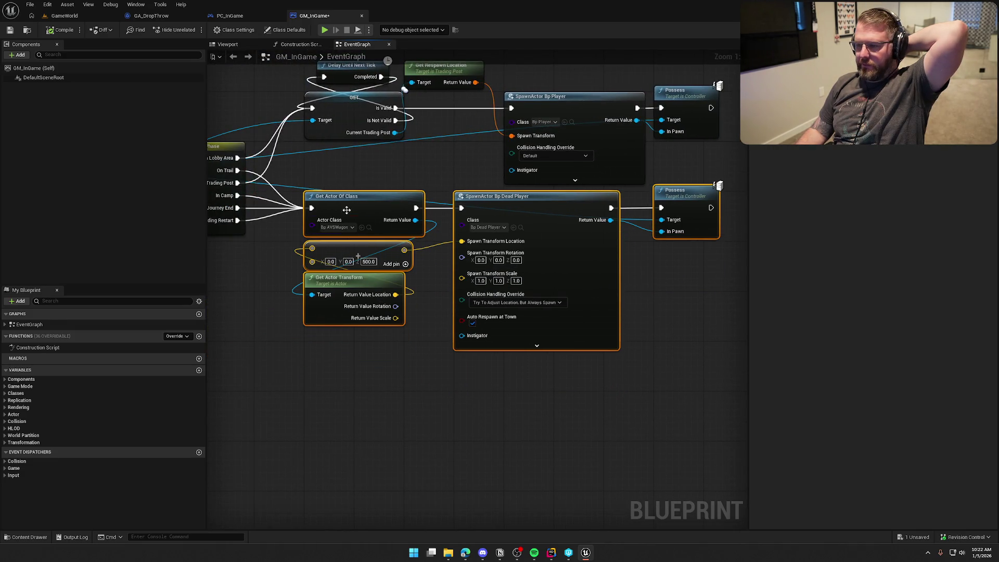
left_click(548, 410)
Select both spawn branches' nodes and move them down together.
mouse_move(435, 244)
left_mouse_down()
mouse_move(528, 207)
mouse_move(451, 201)
left_mouse_up()
scroll(513, 209, "down", 2)
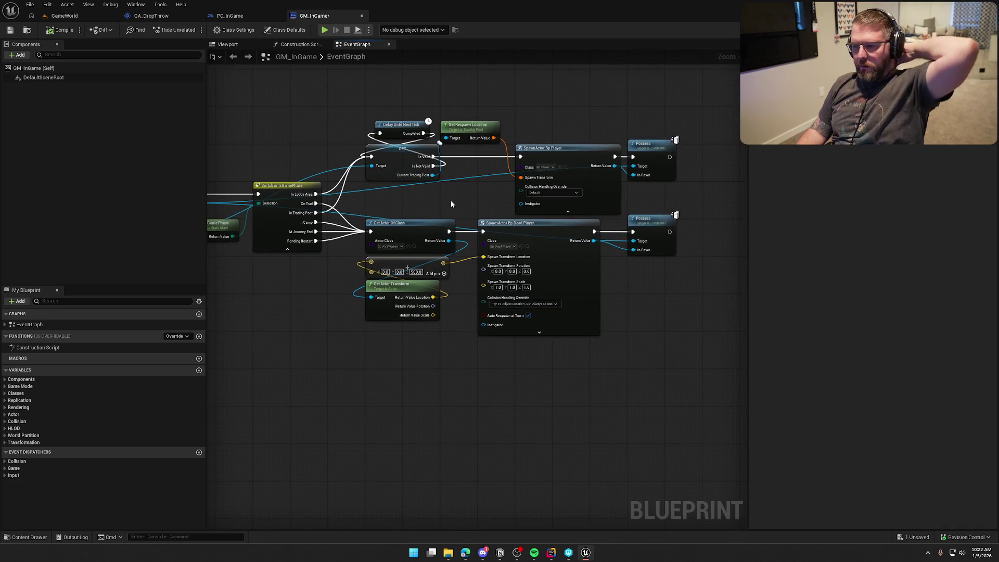
mouse_move(342, 104)
left_mouse_down()
mouse_move(569, 279)
mouse_move(729, 375)
left_mouse_up()
left_click_drag(401, 226, 398, 262)
left_click(413, 147)
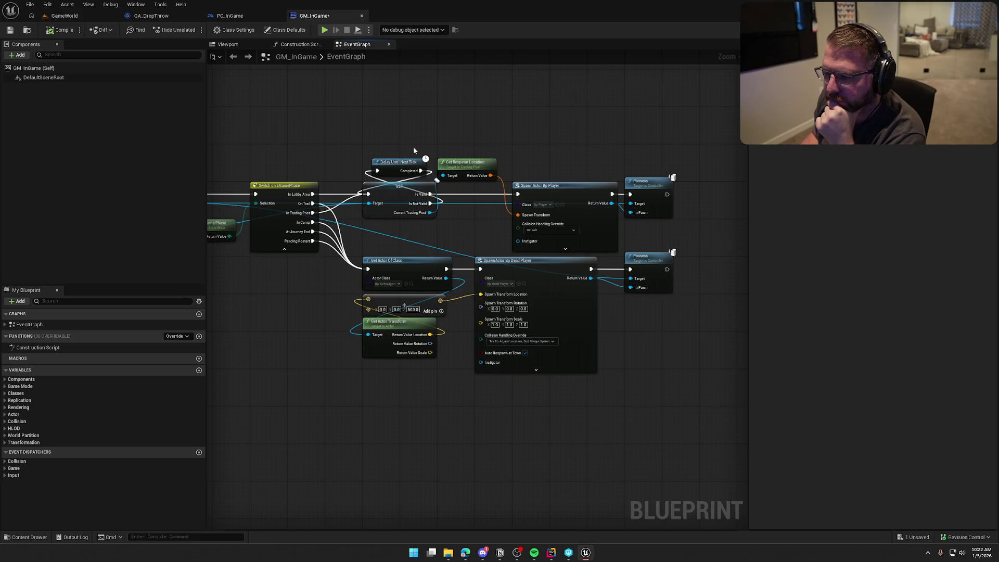
Reposition Cast To GS_InGame, Get Game State and Get Current Game Phase, shifting the Switch left.
mouse_move(412, 138)
left_mouse_down()
mouse_move(508, 103)
mouse_move(599, 116)
left_mouse_up()
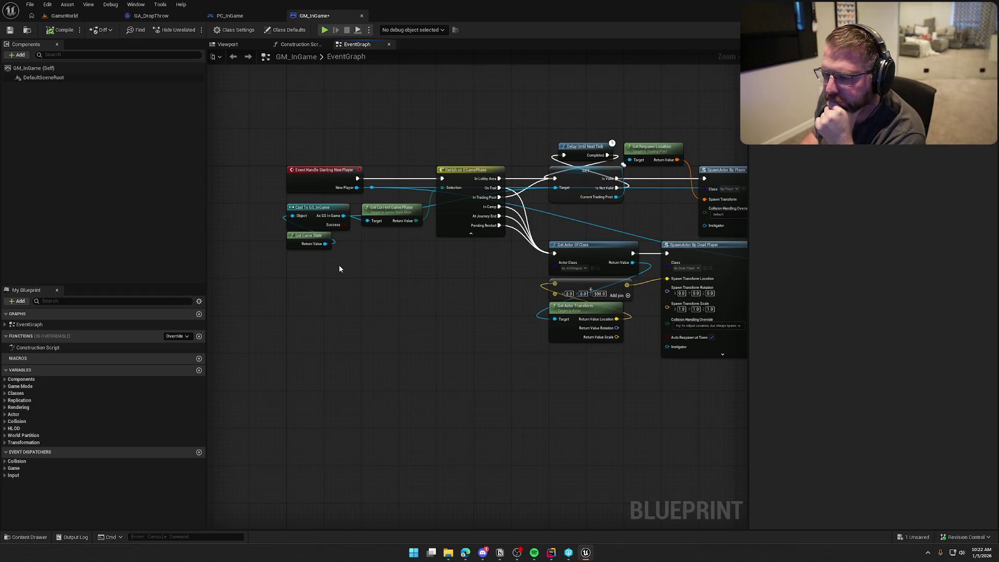
mouse_move(339, 265)
left_mouse_down()
mouse_move(303, 204)
mouse_move(368, 260)
mouse_move(382, 231)
mouse_move(302, 206)
mouse_move(542, 340)
left_mouse_up()
left_click(376, 206, "shift")
scroll(435, 313, "down", 3)
scroll(429, 257, "up", 5)
left_click_drag(486, 229, 436, 229)
left_click(435, 152)
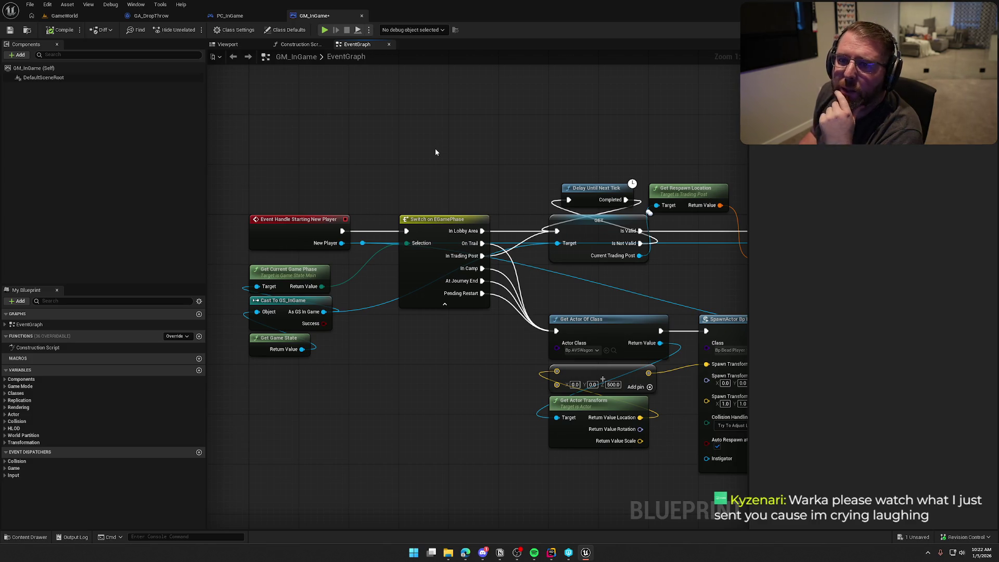
Move Get Respawn Location beside the GET node, then bring the Twitch browser window over the editor.
left_click_drag(435, 148, 362, 143)
scroll(479, 110, "down", 2)
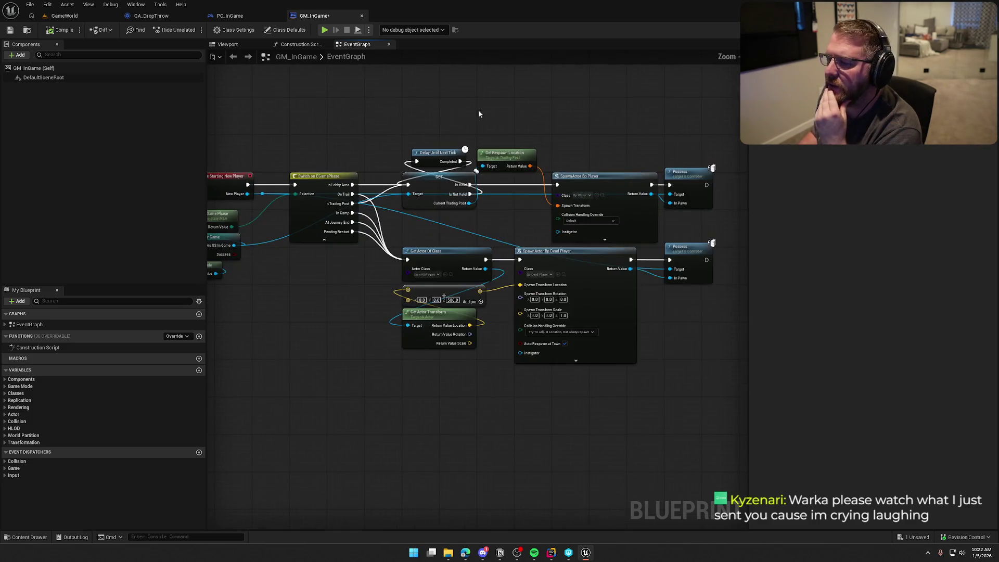
left_click_drag(443, 163, 448, 211)
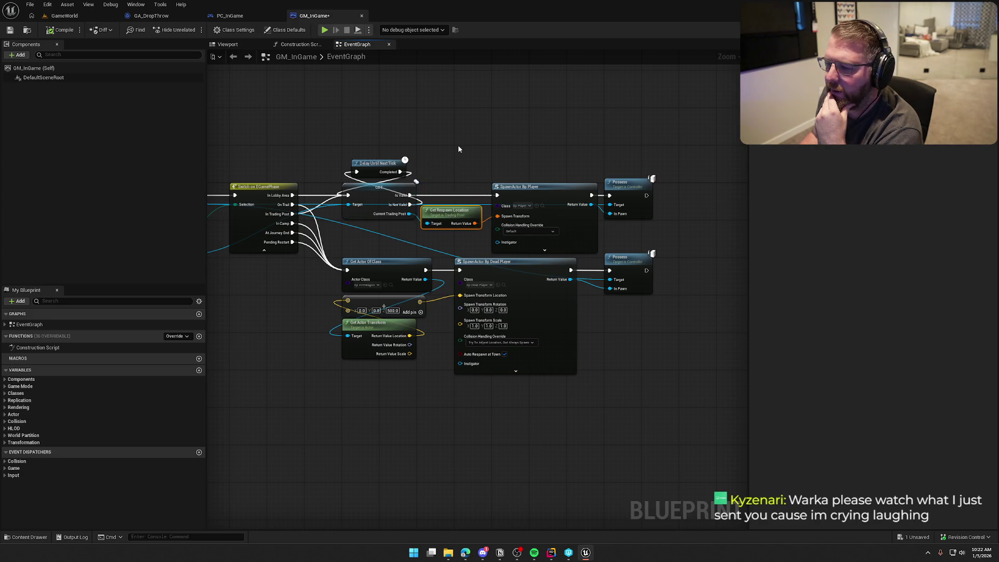
mouse_move(458, 145)
left_mouse_down()
mouse_move(419, 139)
mouse_move(566, 140)
left_mouse_up()
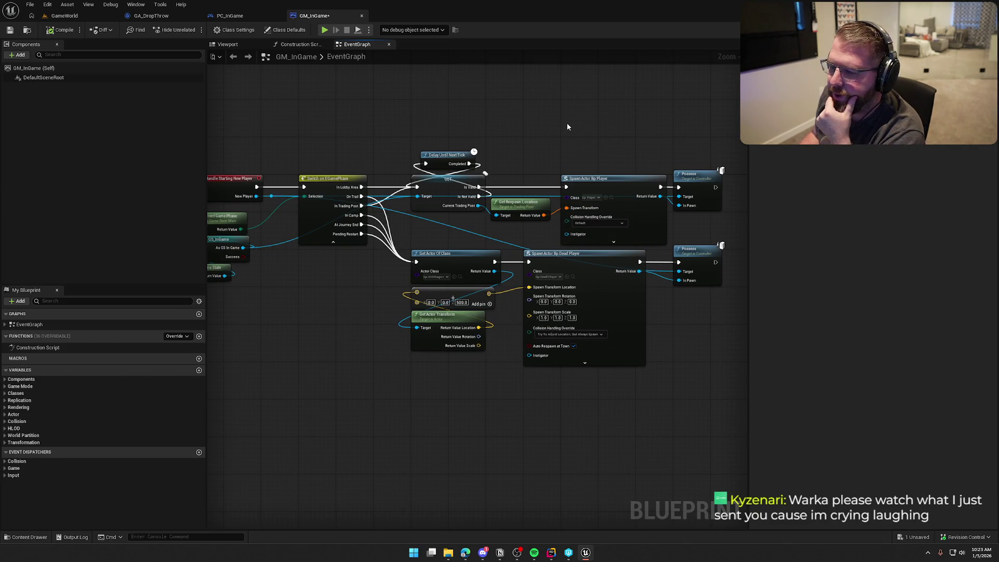
scroll(323, 339, "up", 2)
mouse_move(322, 339)
left_mouse_down()
mouse_move(407, 280)
mouse_move(341, 168)
left_mouse_up()
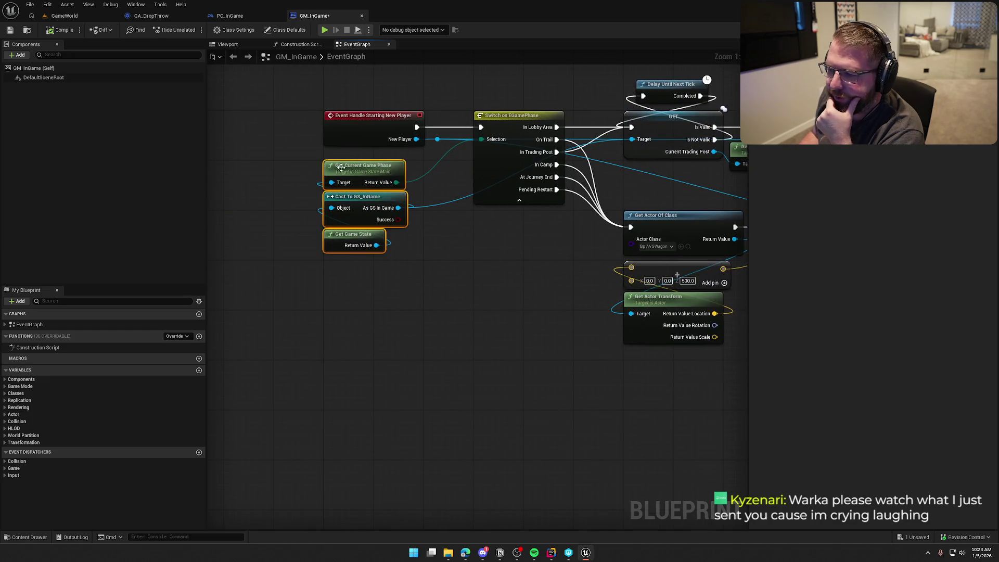
left_click(442, 269)
mouse_move(443, 270)
left_mouse_down()
mouse_move(408, 315)
mouse_move(381, 314)
left_mouse_up()
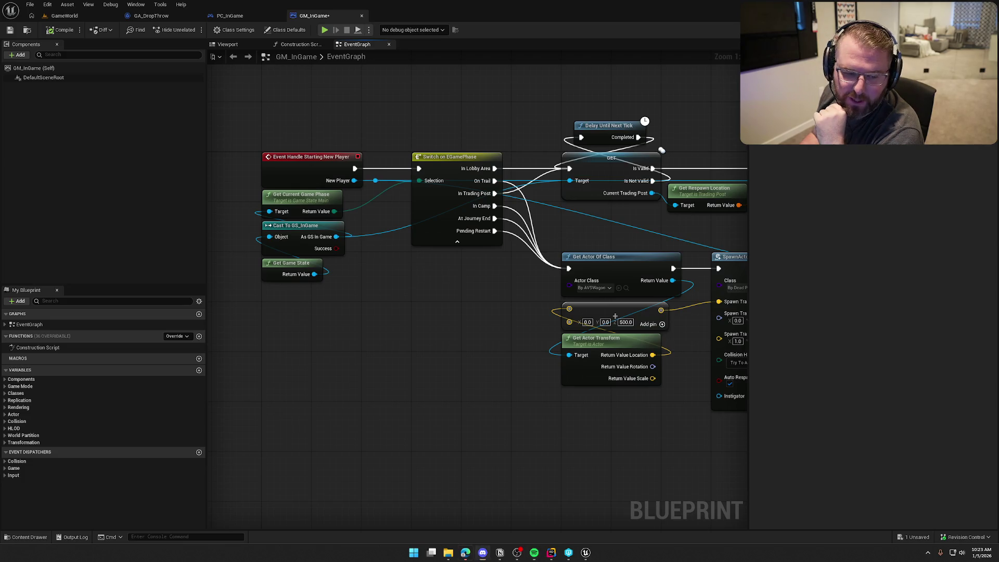
mouse_move(0, 208)
left_mouse_down()
mouse_move(473, 168)
mouse_move(430, 147)
mouse_move(432, 140)
left_mouse_up()
Maximize Twitch, dismiss the December Recap banner, collapse the followed channels, and reload the clip.
double_click(432, 140)
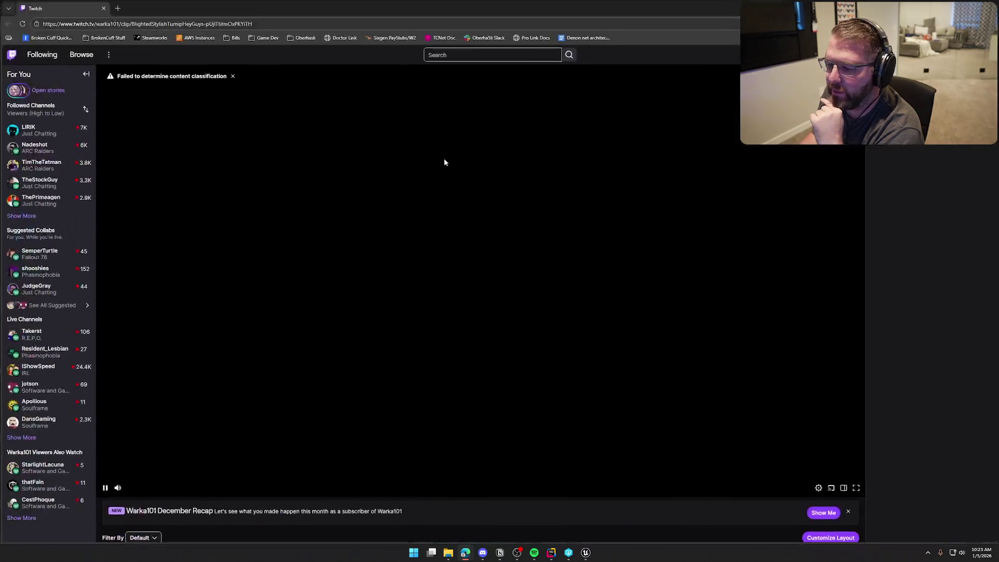
left_click(847, 511)
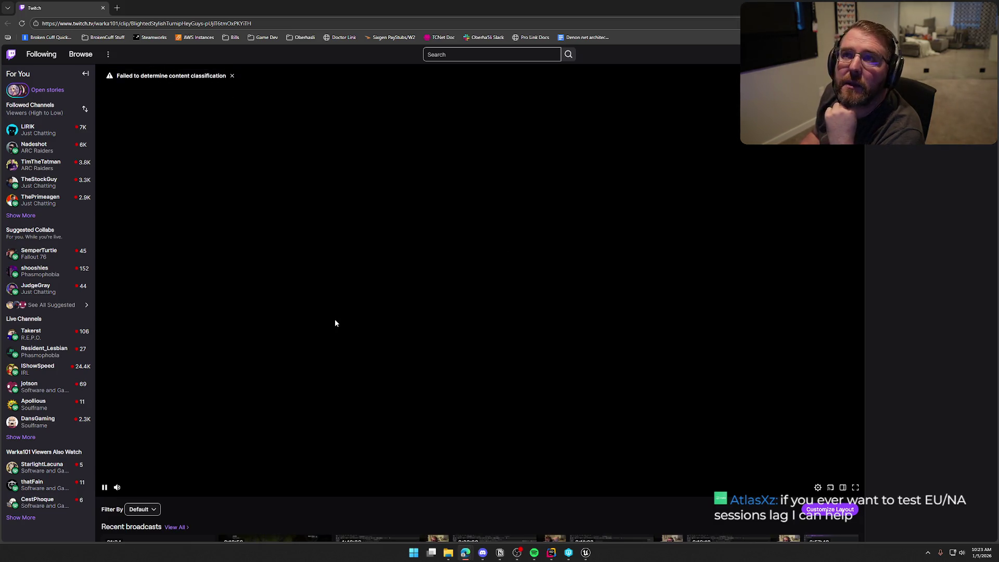
left_click(85, 73)
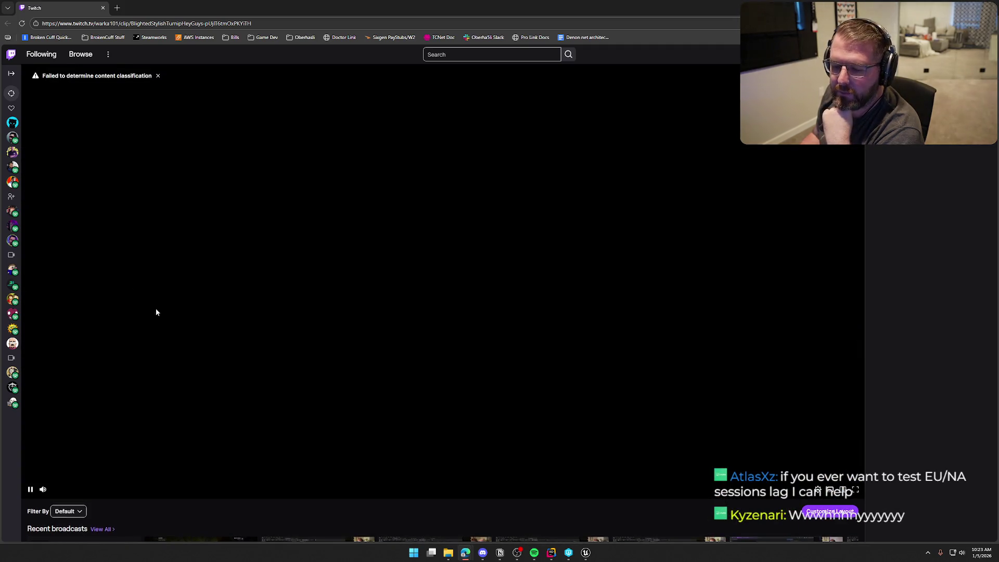
left_click(261, 24)
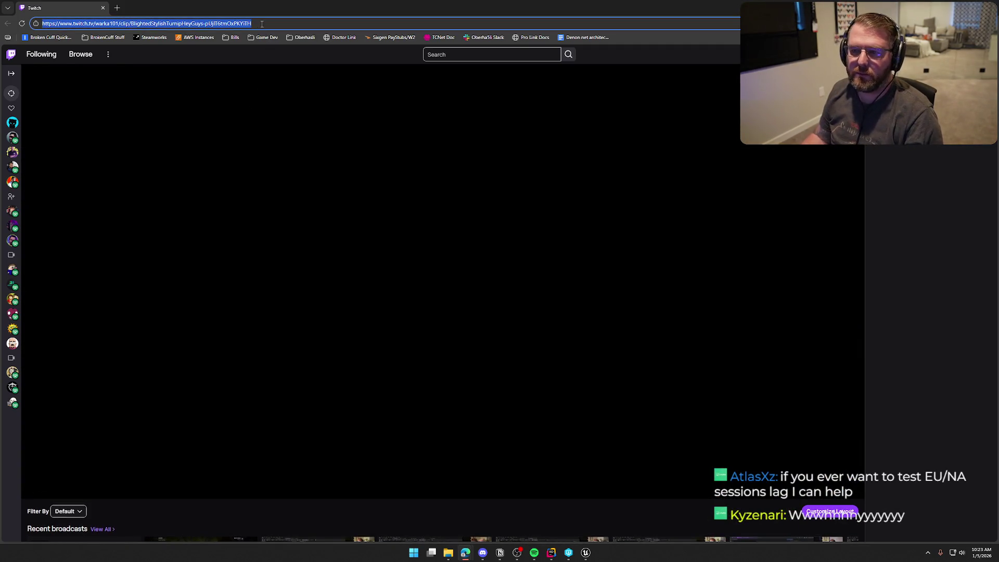
key("Return")
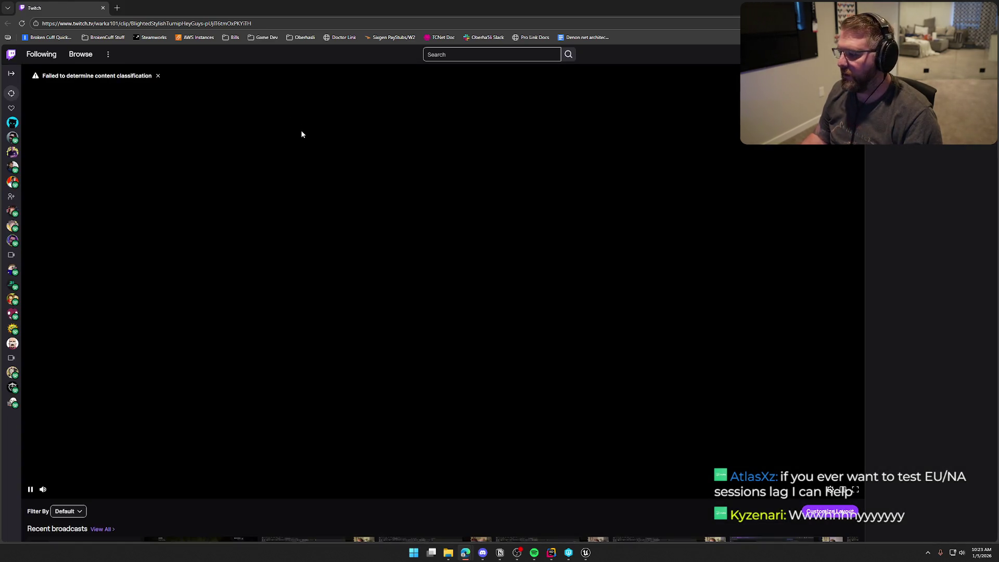
scroll(429, 191, "down", 5)
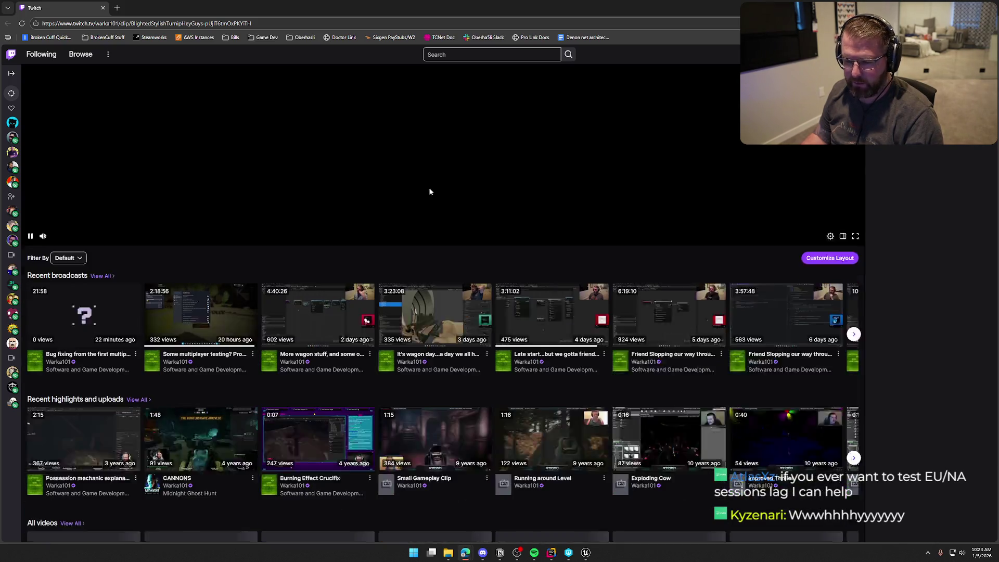
scroll(474, 180, "up", 6)
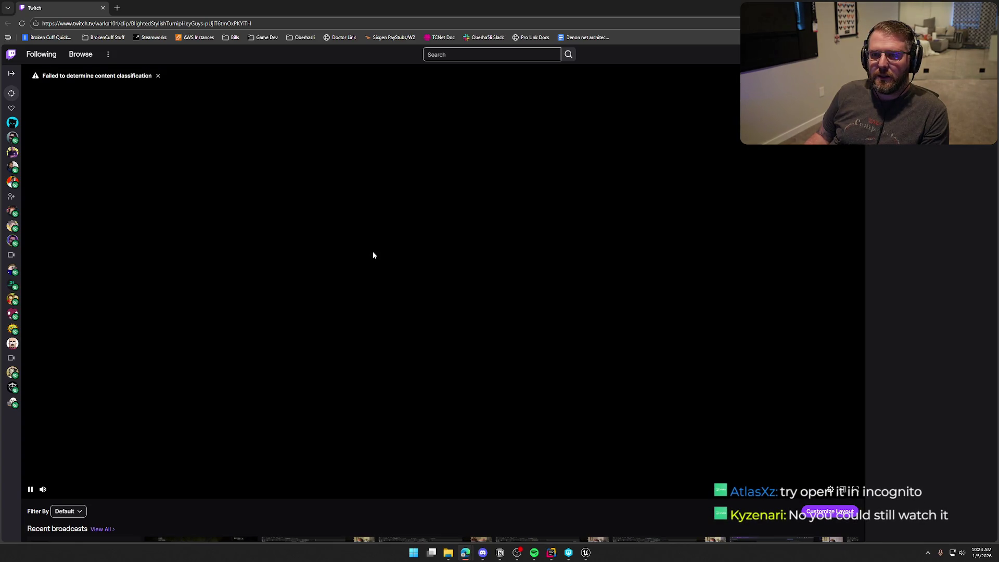
Retry the copied clip URL in a new InPrivate window, then close it and the browser.
left_click(66, 22)
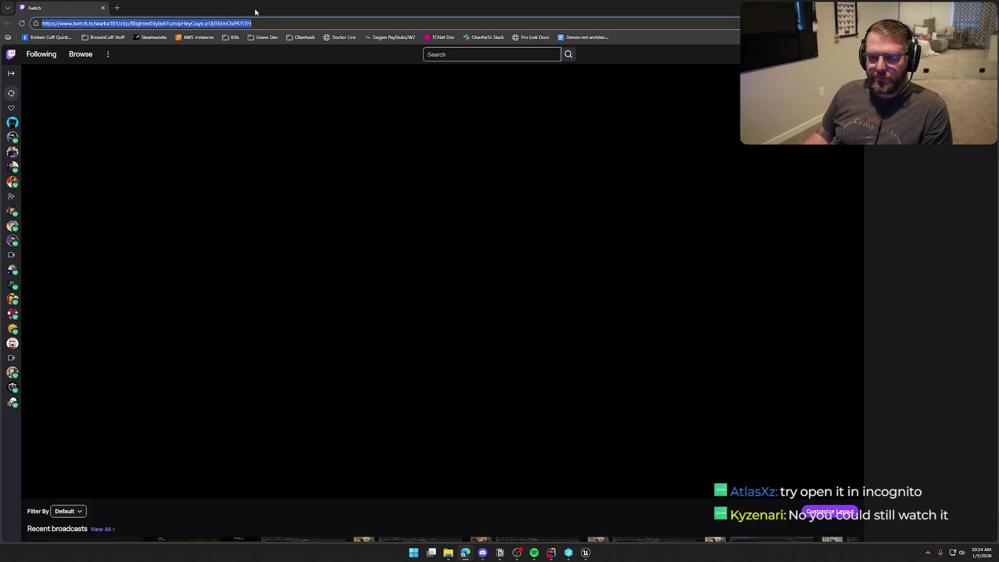
left_click(983, 23)
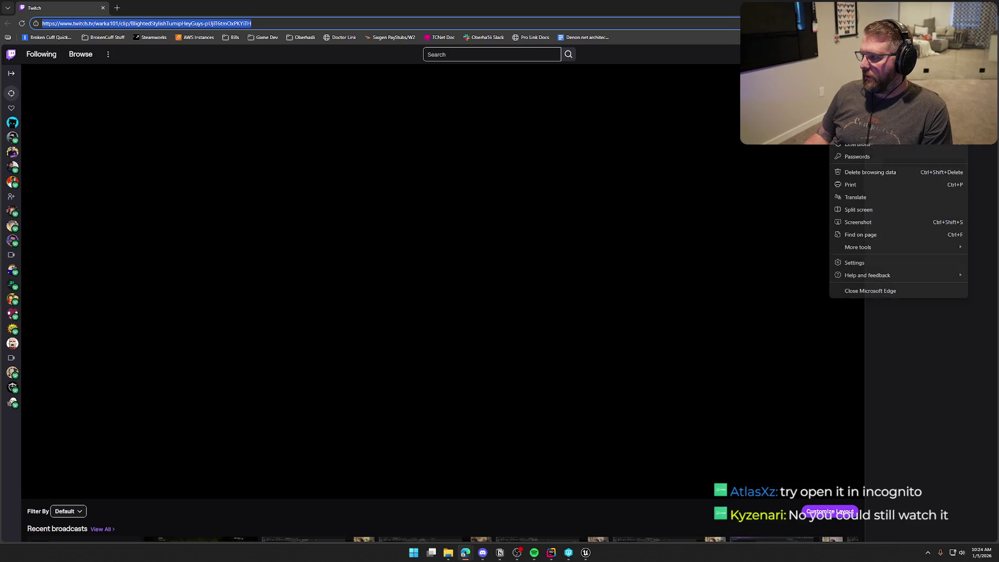
left_click(874, 70)
type("https://www.twitch.tv/warka101/clip/BlightedStylishTurnipHeyGuys-pUjlT6tmOxPKYiTH")
key("Return")
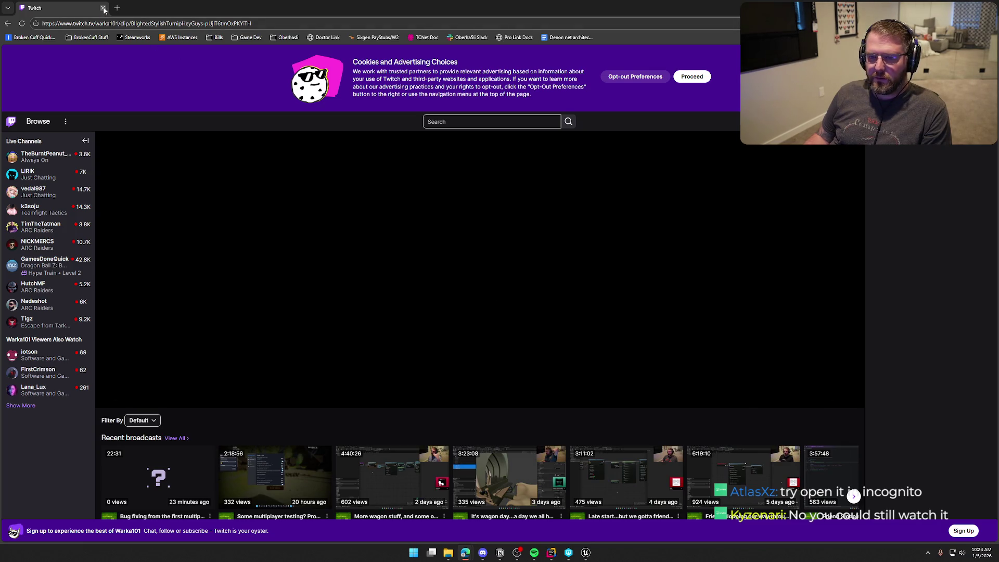
key("alt+F4")
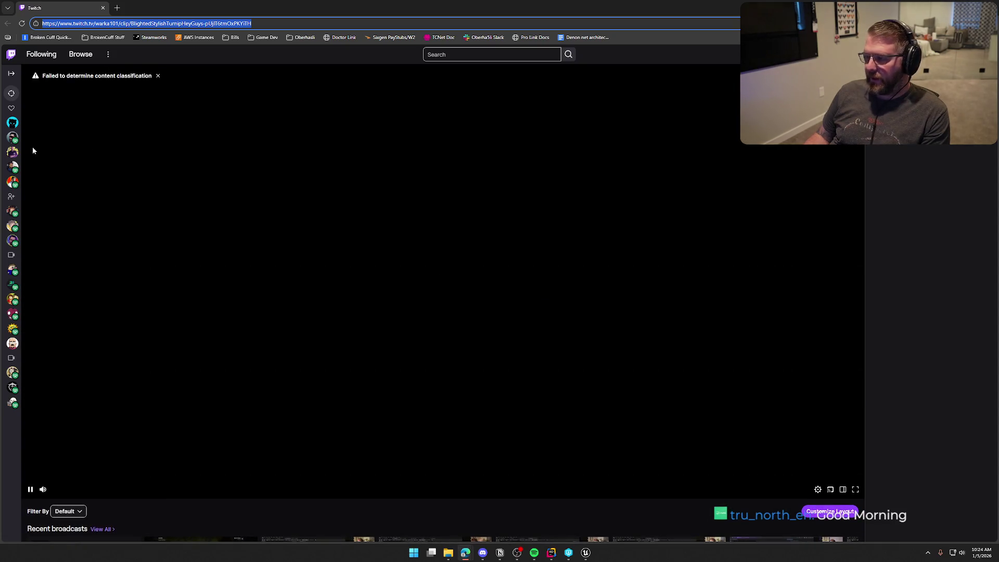
left_click(102, 8)
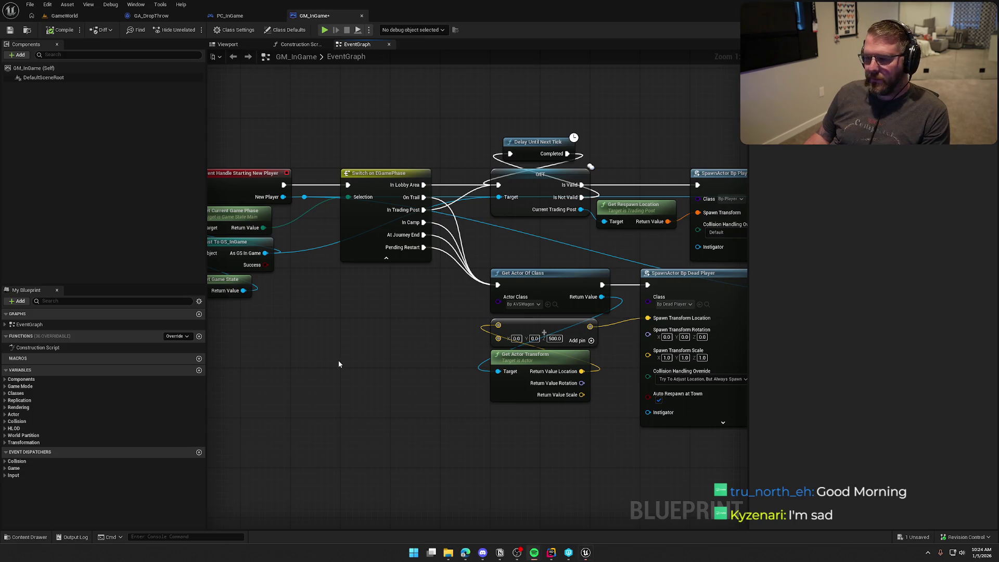
mouse_move(338, 363)
left_mouse_down()
mouse_move(390, 357)
mouse_move(181, 332)
left_mouse_up()
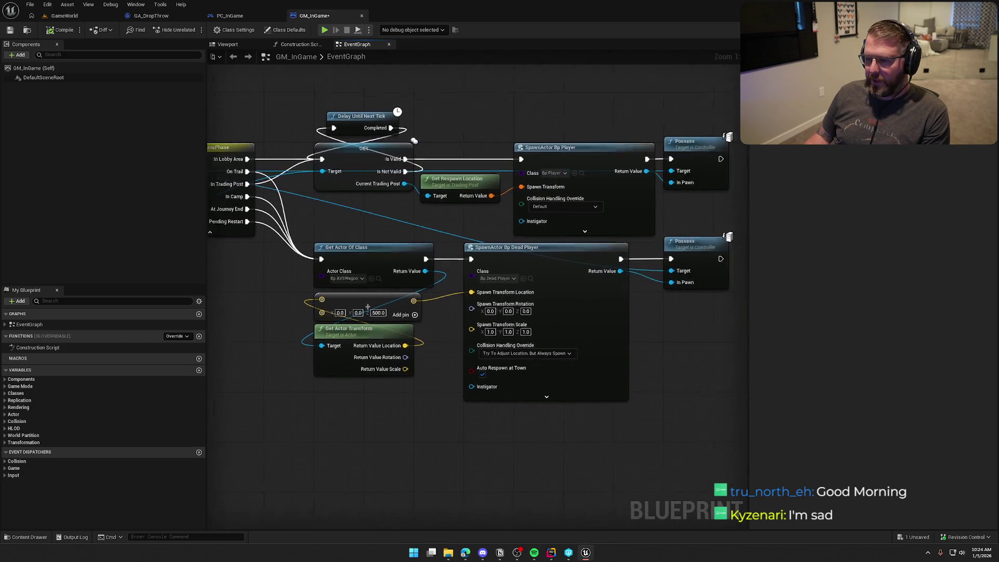
left_click_drag(480, 461, 365, 450)
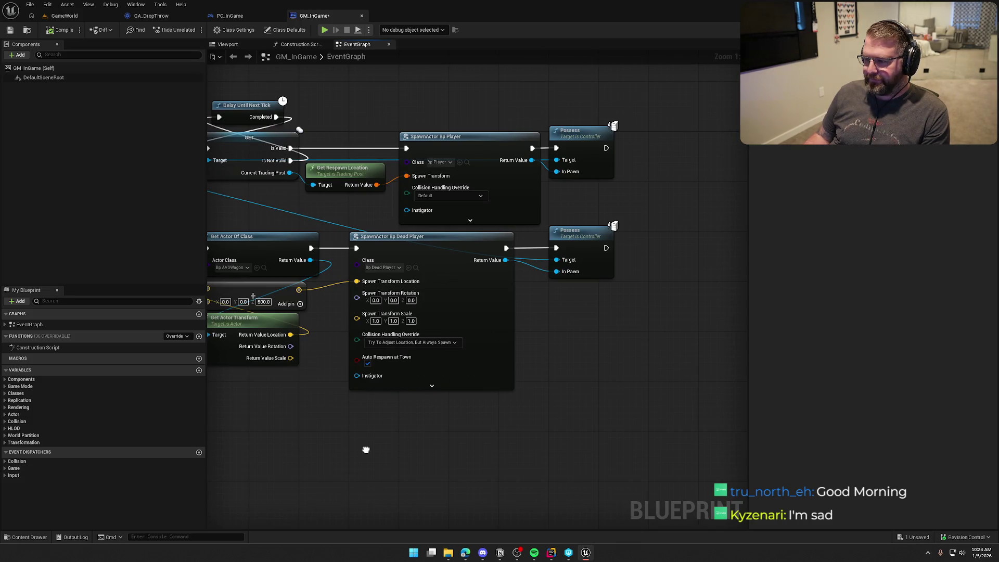
left_click_drag(366, 449, 624, 431)
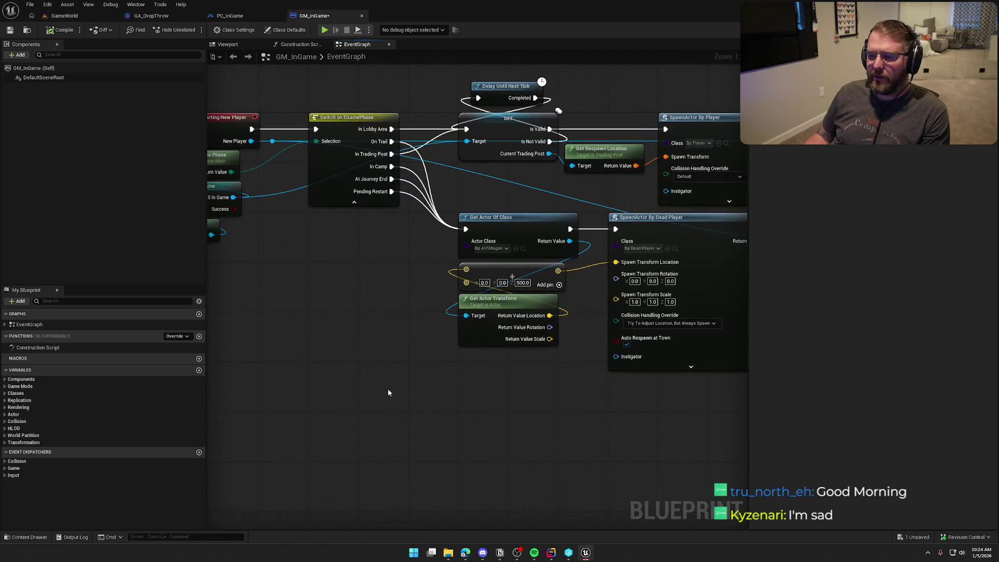
left_click_drag(328, 271, 377, 334)
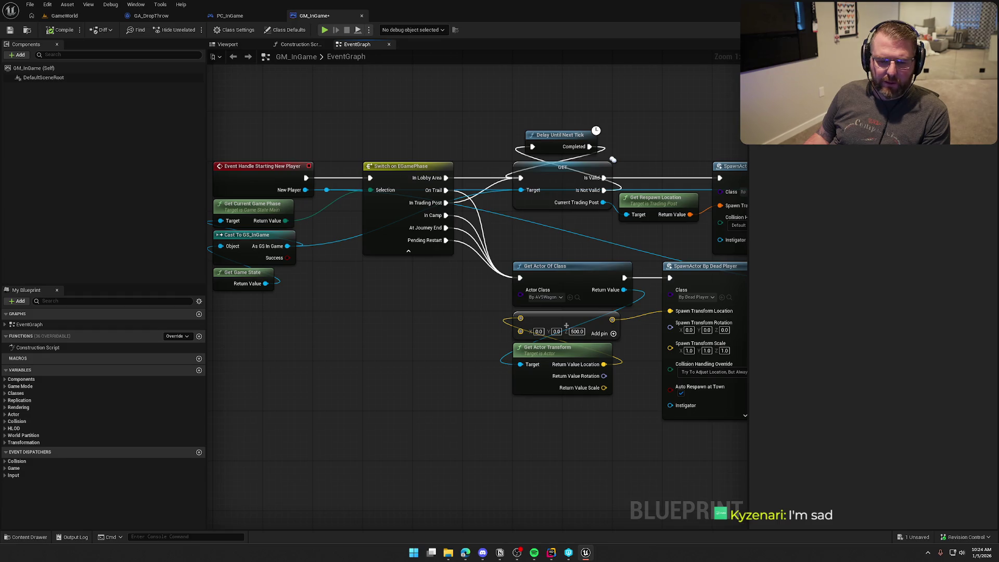
left_click_drag(357, 384, 361, 401)
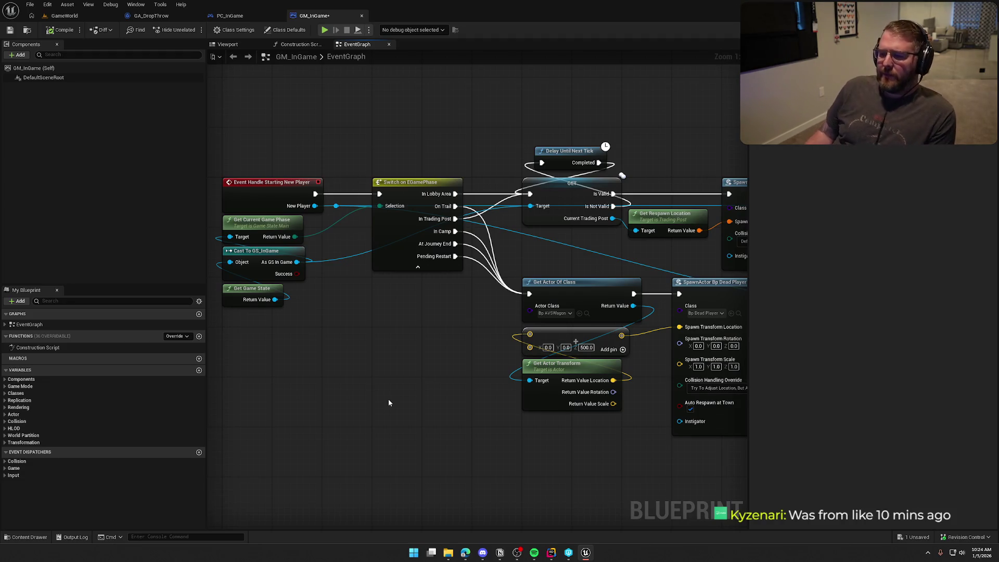
mouse_move(424, 399)
left_mouse_down()
mouse_move(118, 373)
mouse_move(347, 379)
left_mouse_up()
Switch to the GameWorld level, check the Play options menu, and close the GA_DropThrow blueprint.
left_click(64, 15)
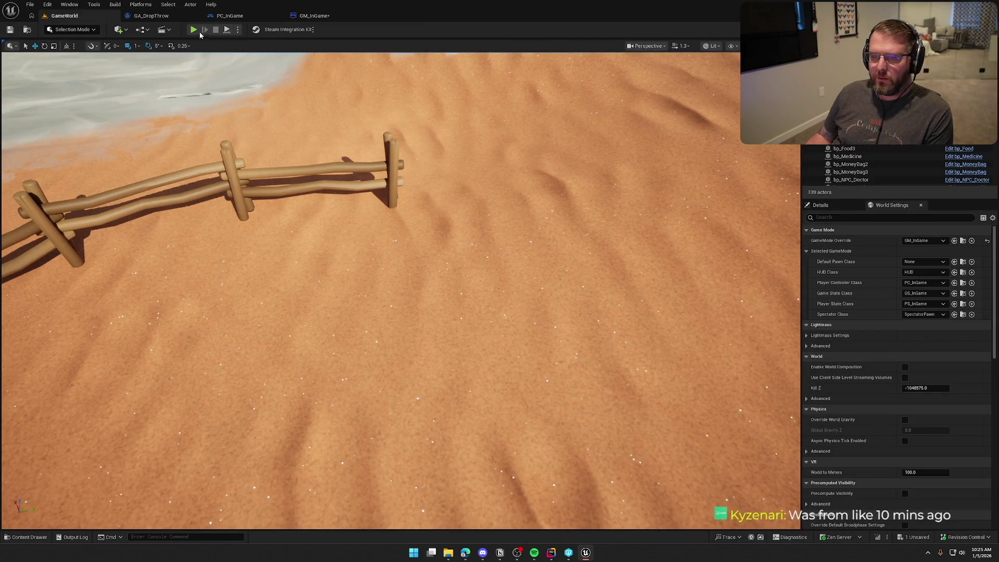
left_click(237, 31)
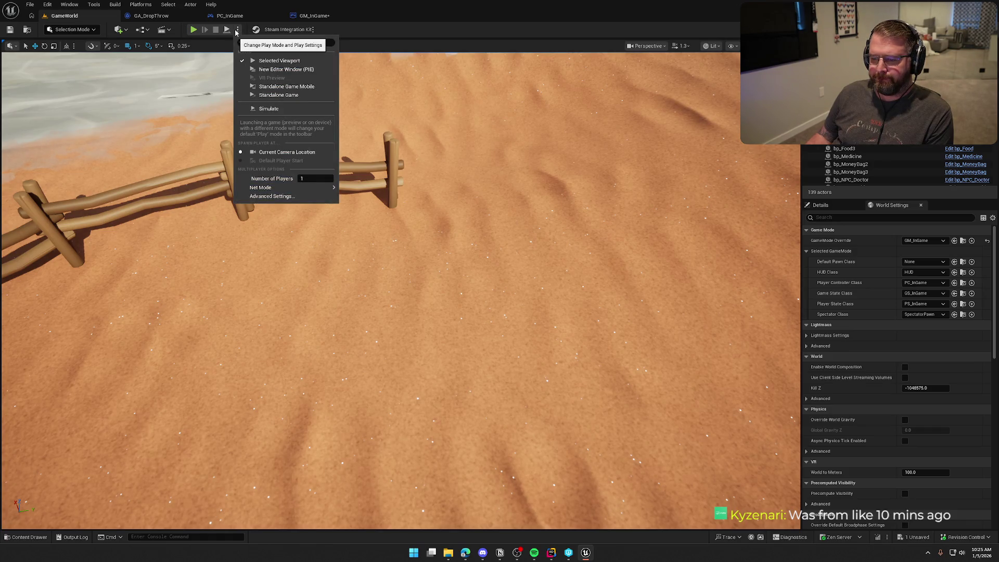
left_click(236, 31)
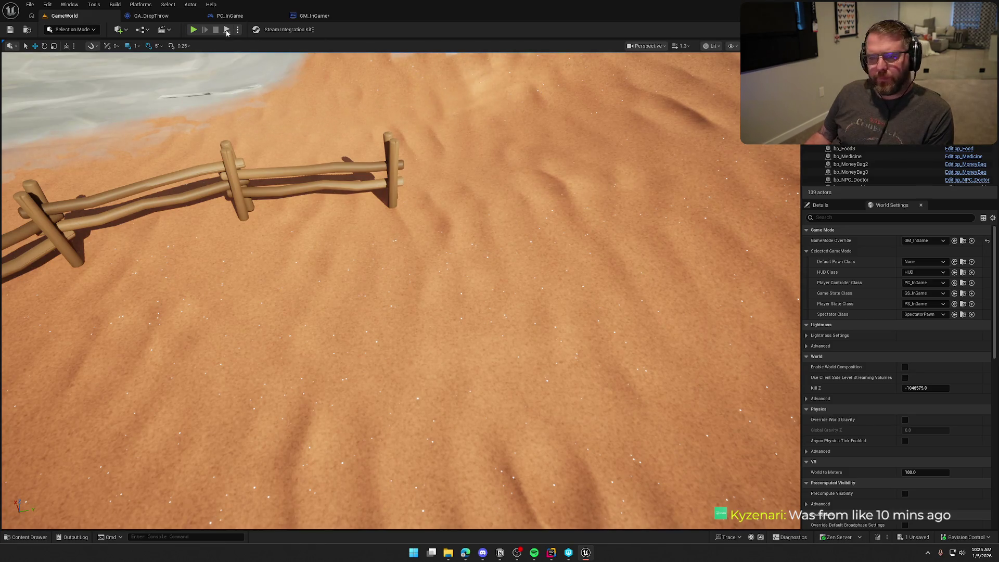
middle_click(162, 16)
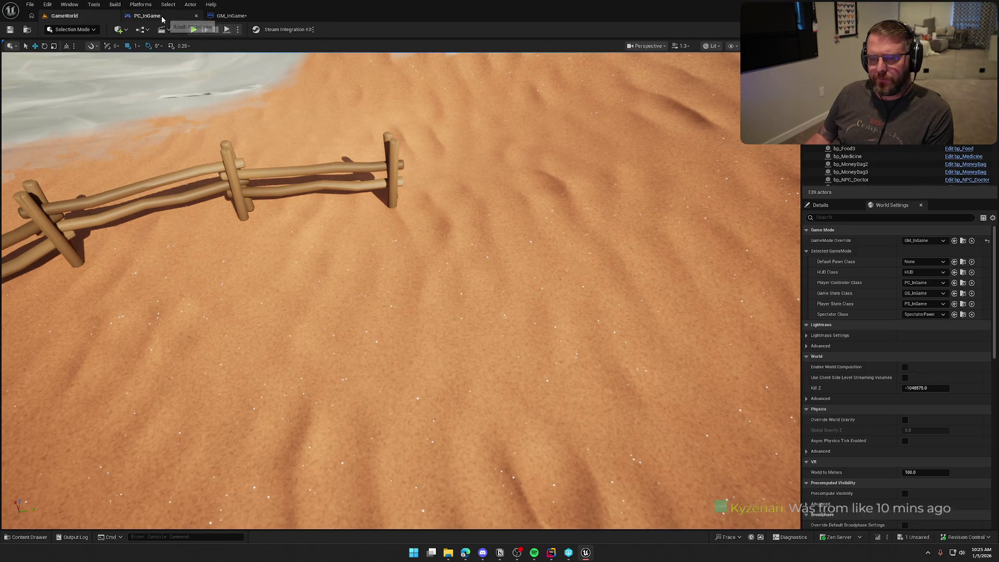
Close PC_InGame, compile and check out GM_InGame, lower the New Player reroute point, and save.
middle_click(161, 19)
left_click(162, 19)
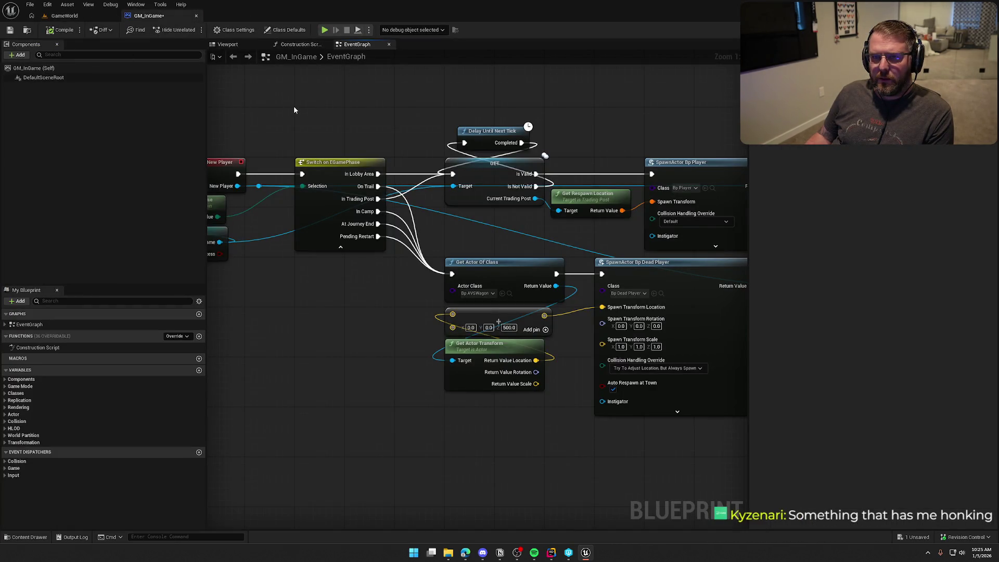
left_click(67, 30)
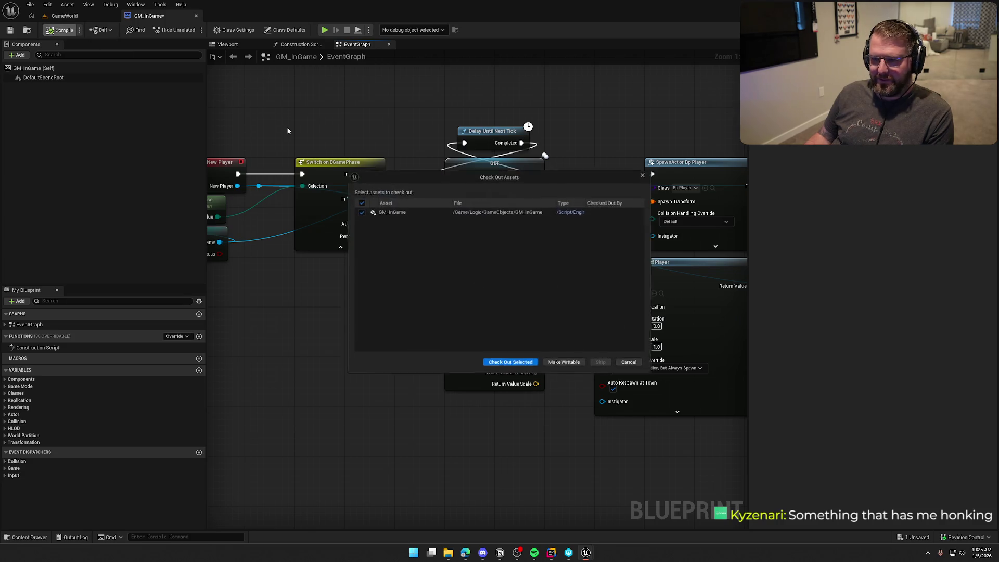
left_click(498, 365)
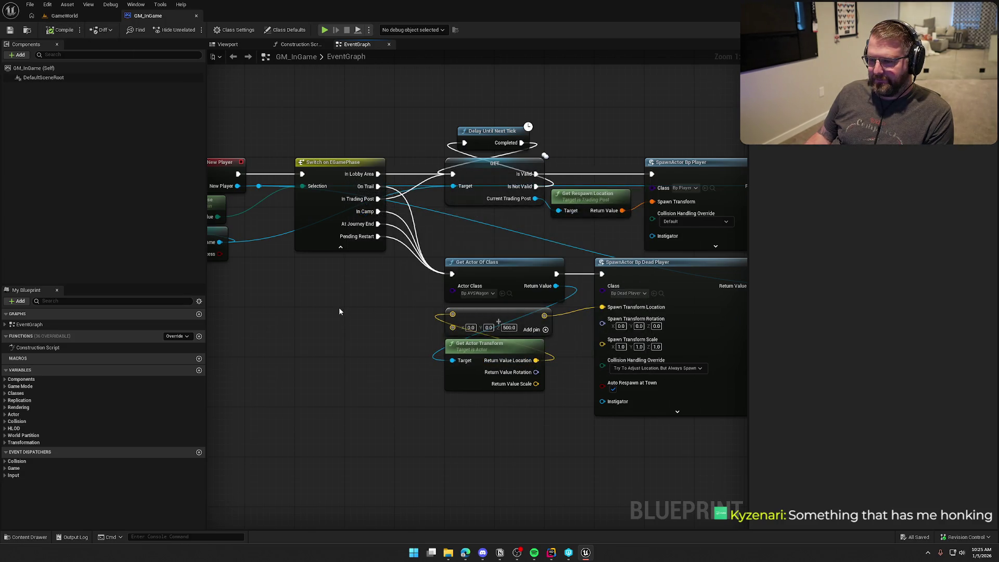
left_click_drag(339, 307, 404, 311)
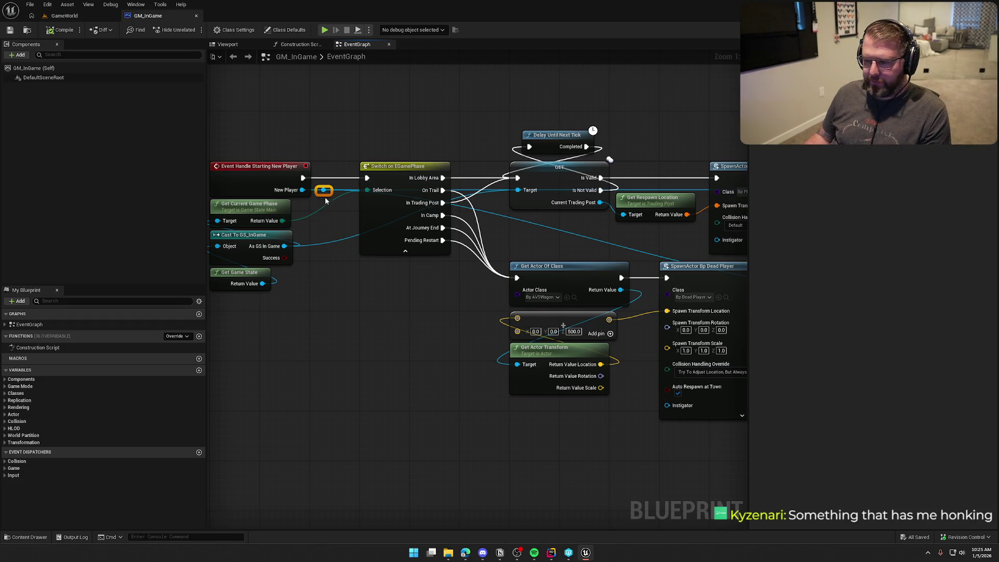
mouse_move(324, 190)
left_mouse_down()
mouse_move(412, 297)
mouse_move(374, 266)
left_mouse_up()
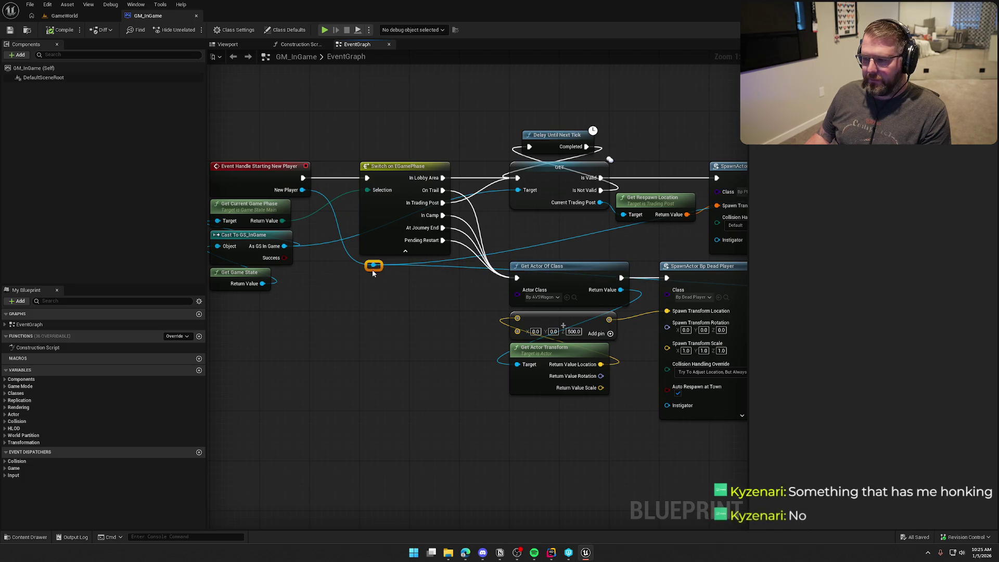
left_click(365, 271)
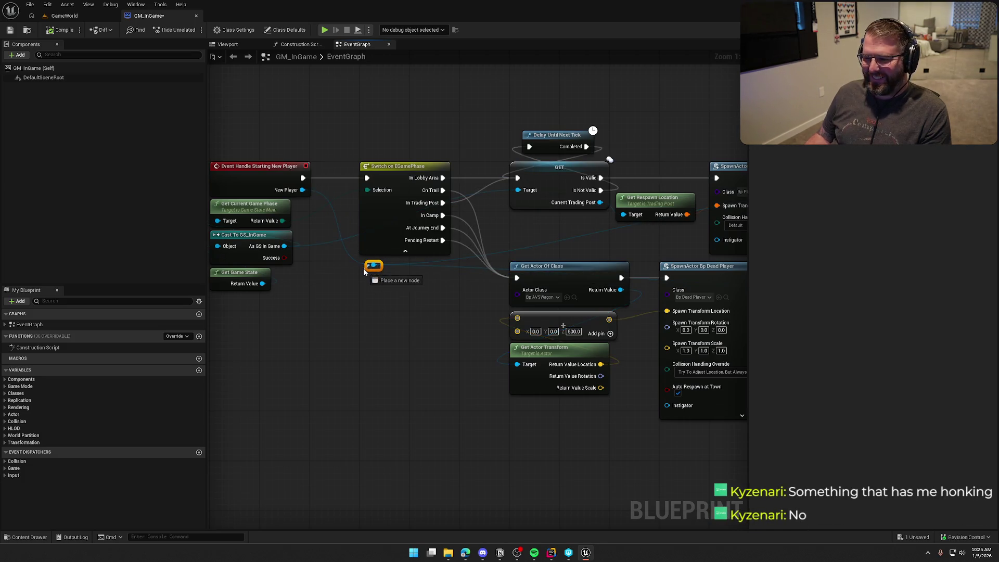
key("q")
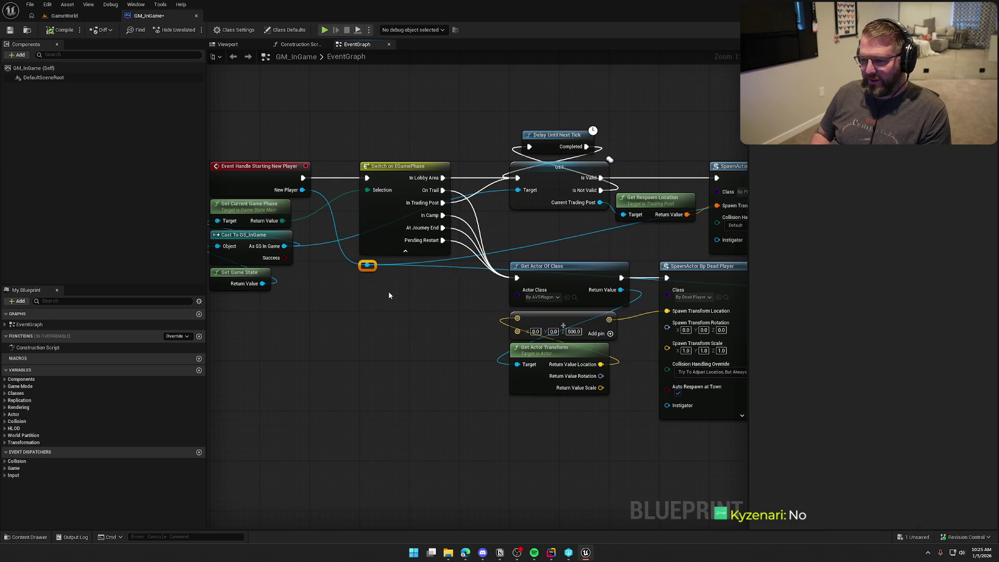
left_click(407, 326)
mouse_move(407, 326)
left_mouse_down()
mouse_move(160, 298)
mouse_move(314, 468)
mouse_move(421, 212)
mouse_move(435, 277)
mouse_move(400, 140)
left_mouse_up()
key("ctrl+s")
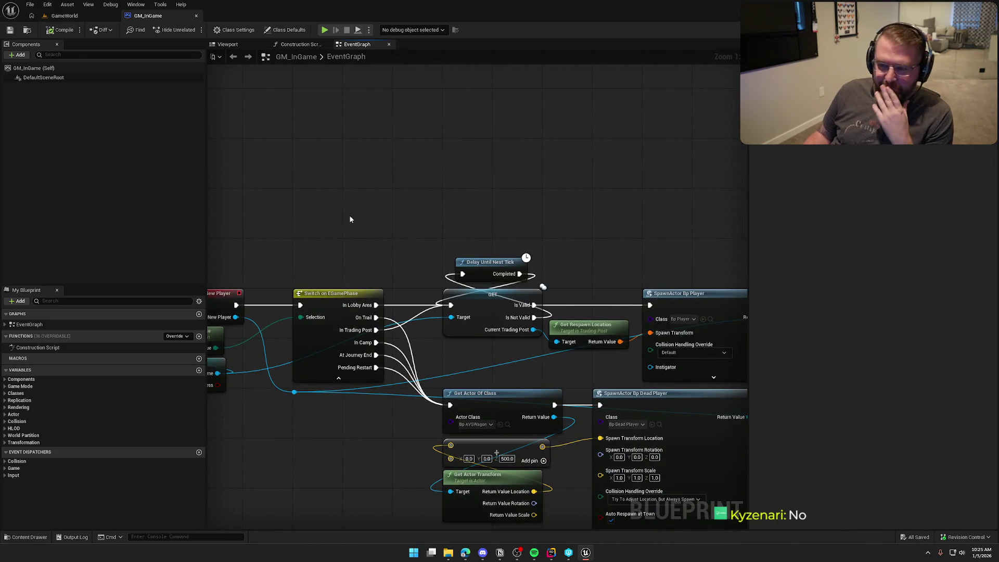
Nudge the Get Respawn Location node up, review the Possess nodes, and bring up PickupActor in Rider.
mouse_move(350, 219)
left_mouse_down()
mouse_move(324, 141)
mouse_move(120, 142)
mouse_move(392, 158)
mouse_move(278, 144)
left_mouse_up()
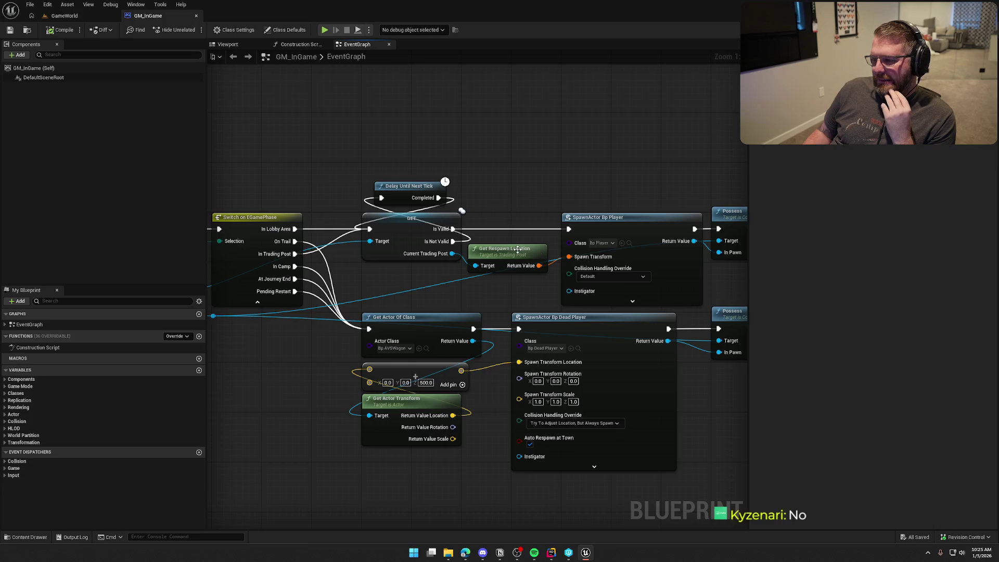
left_click_drag(513, 249, 519, 236)
mouse_move(525, 185)
left_mouse_down()
mouse_move(421, 155)
mouse_move(420, 140)
mouse_move(356, 135)
mouse_move(458, 86)
mouse_move(545, 105)
mouse_move(591, 130)
mouse_move(696, 143)
left_mouse_up()
left_click_drag(436, 353, 266, 175)
left_click(387, 359)
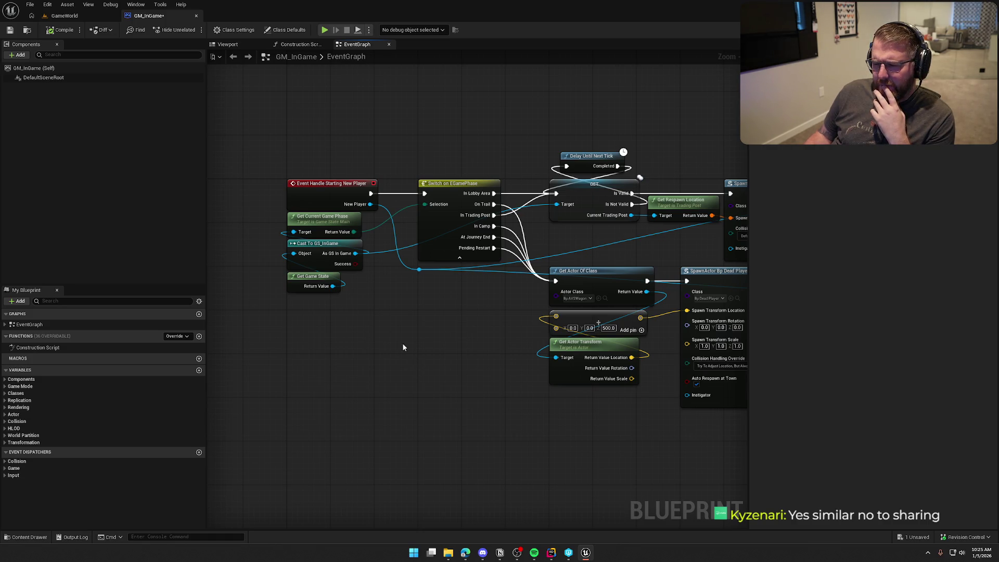
left_click(551, 552)
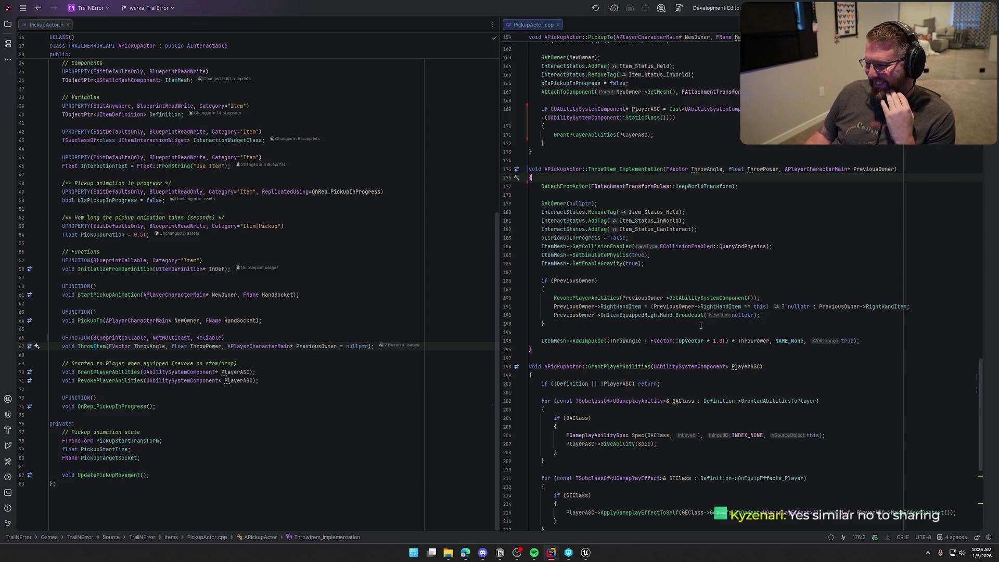
Close both PickupActor files and open GameStateMain.h and GameStateMain.cpp in a side-by-side split.
scroll(701, 326, "up", 20)
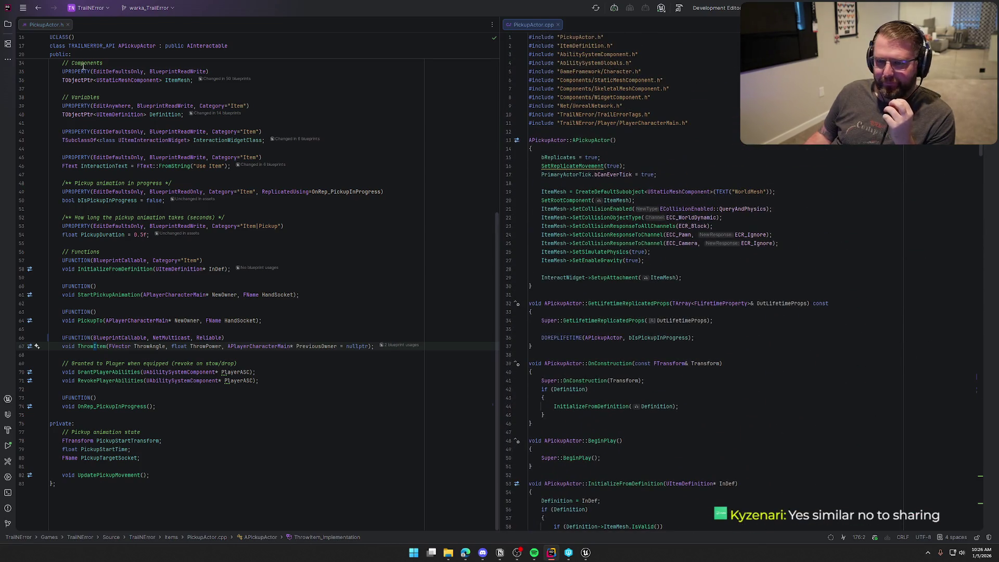
middle_click(45, 25)
middle_click(45, 24)
left_click(6, 27)
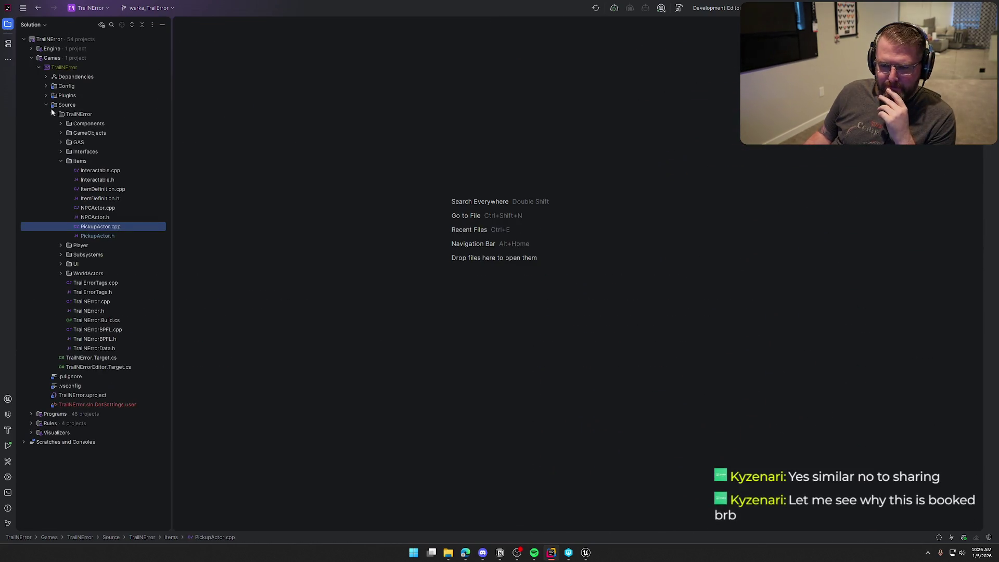
left_click(62, 161)
left_click(61, 133)
left_click(62, 133)
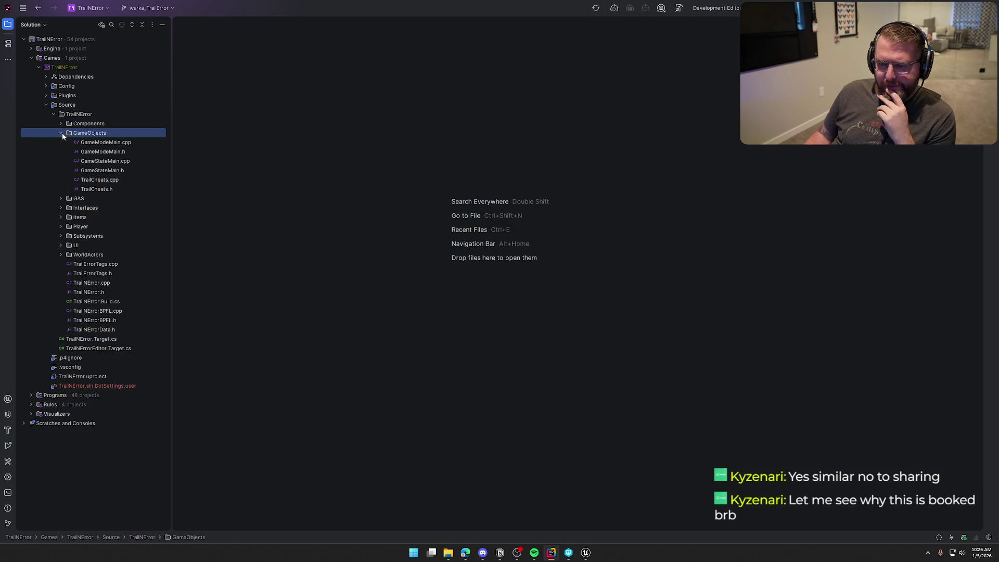
double_click(92, 170)
double_click(96, 161)
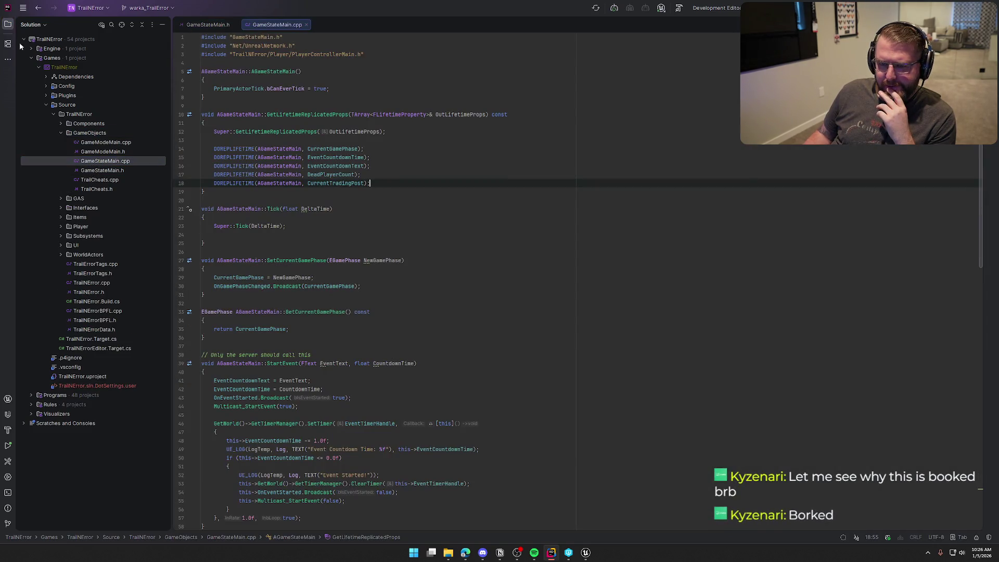
left_click_drag(120, 24, 781, 231)
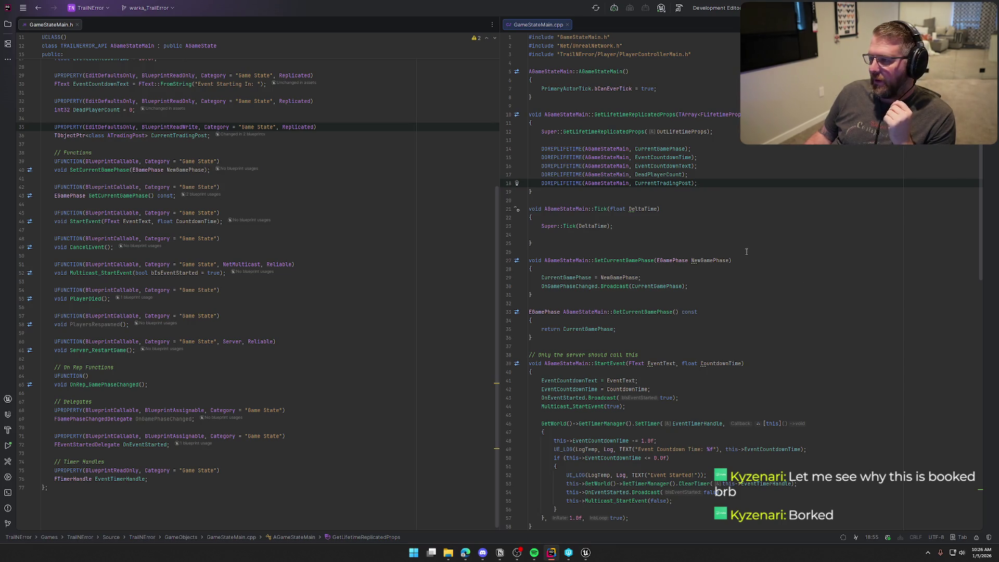
Review the OnRep_GamePhaseChanged and SetCurrentGamePhase declarations in the GameStateMain header.
scroll(282, 334, "up", 8)
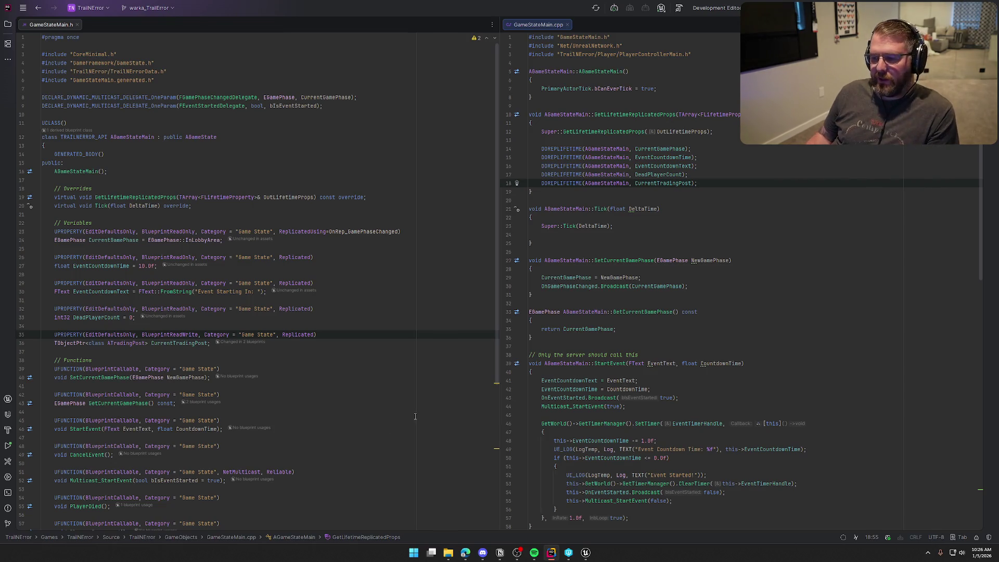
scroll(387, 422, "down", 5)
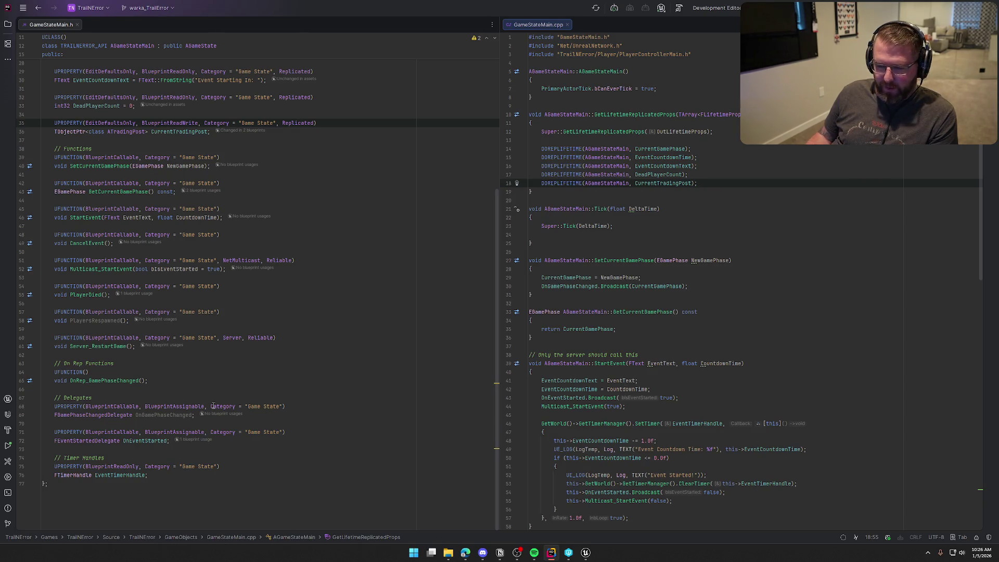
left_click(110, 380)
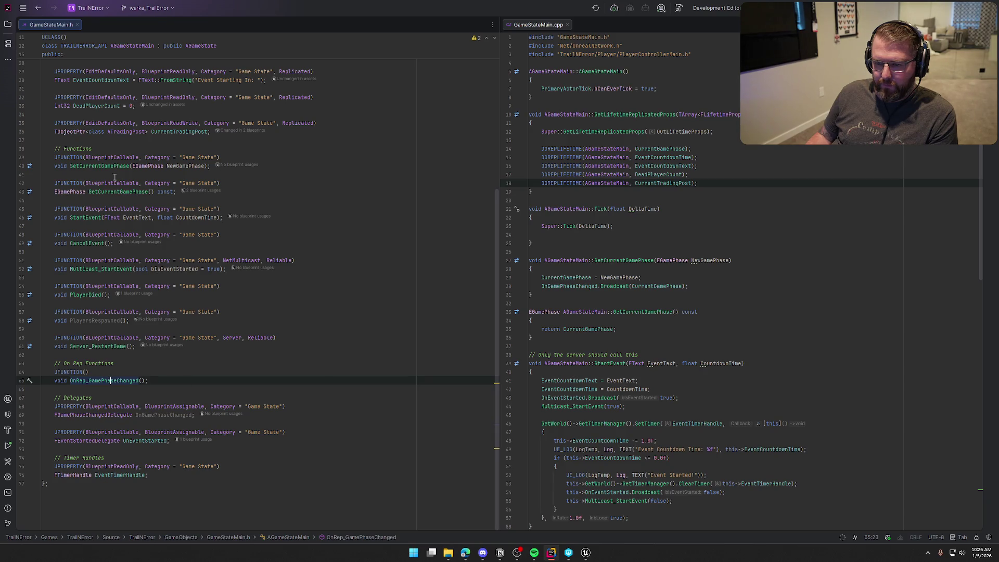
left_click(97, 157)
left_click(106, 166)
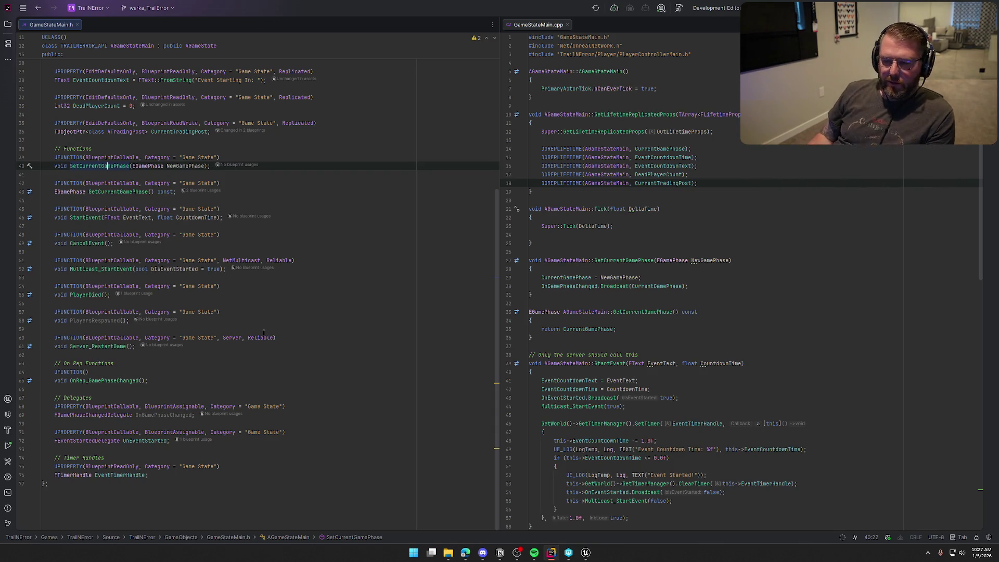
scroll(323, 364, "up", 5)
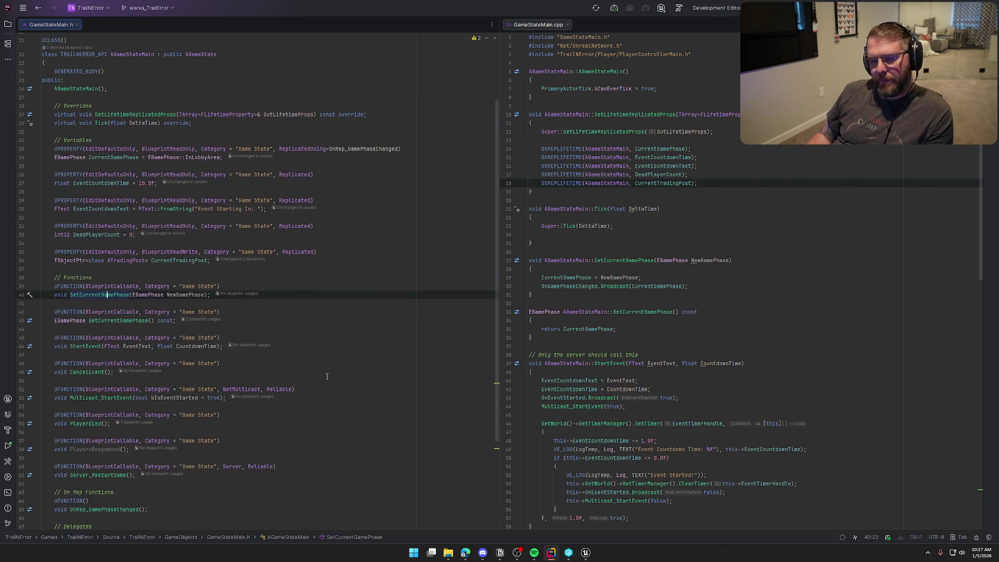
scroll(327, 376, "up", 3)
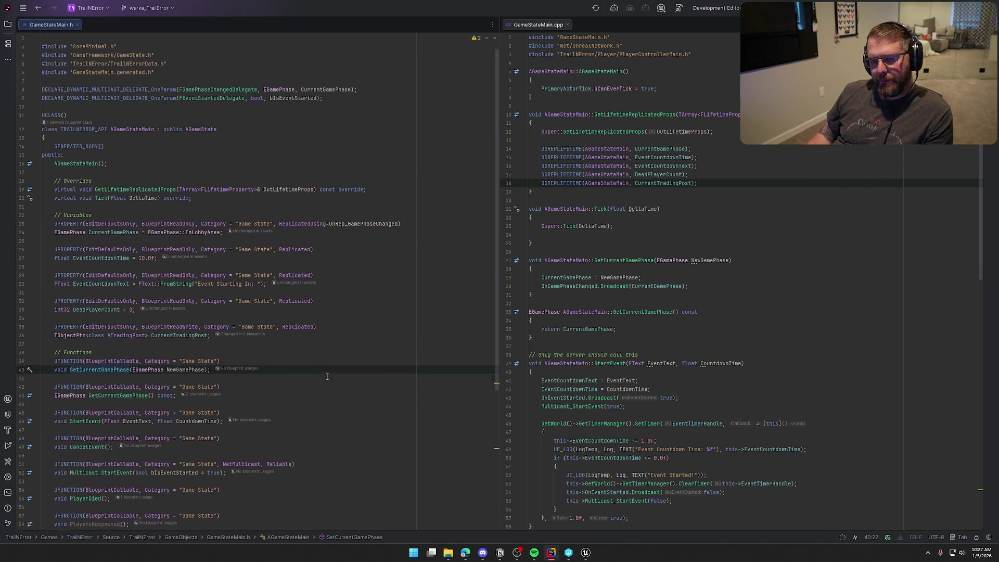
left_click(9, 25)
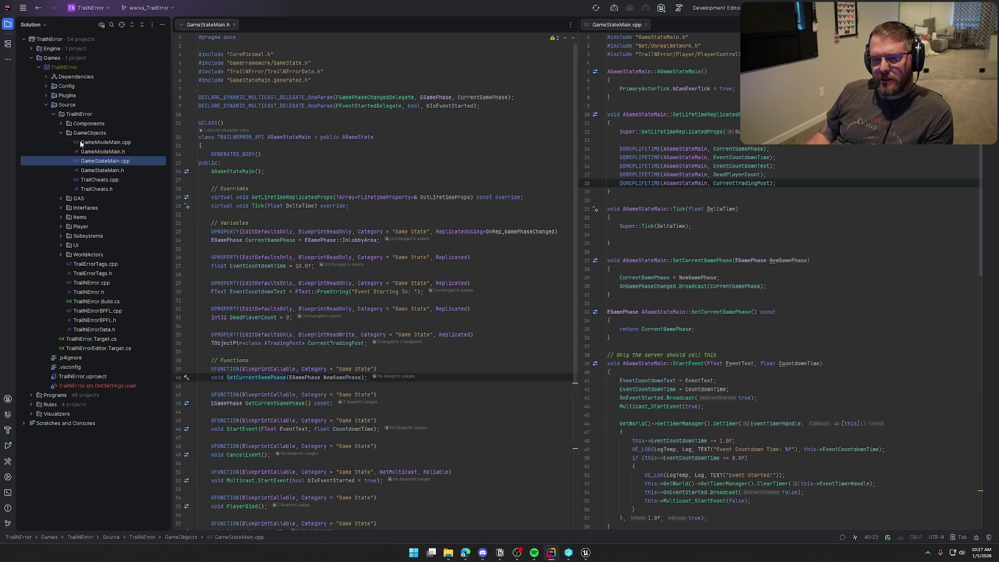
Open TradingPost.h and TradingPost.cpp from WorldActors, with the .cpp in the right pane.
left_click(61, 255)
double_click(97, 292)
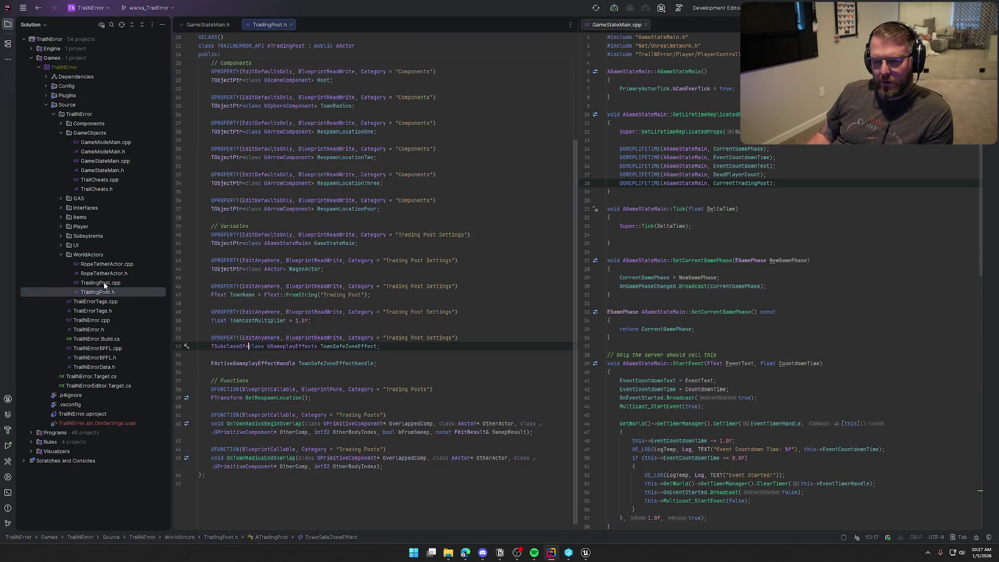
double_click(100, 283)
left_click(5, 26)
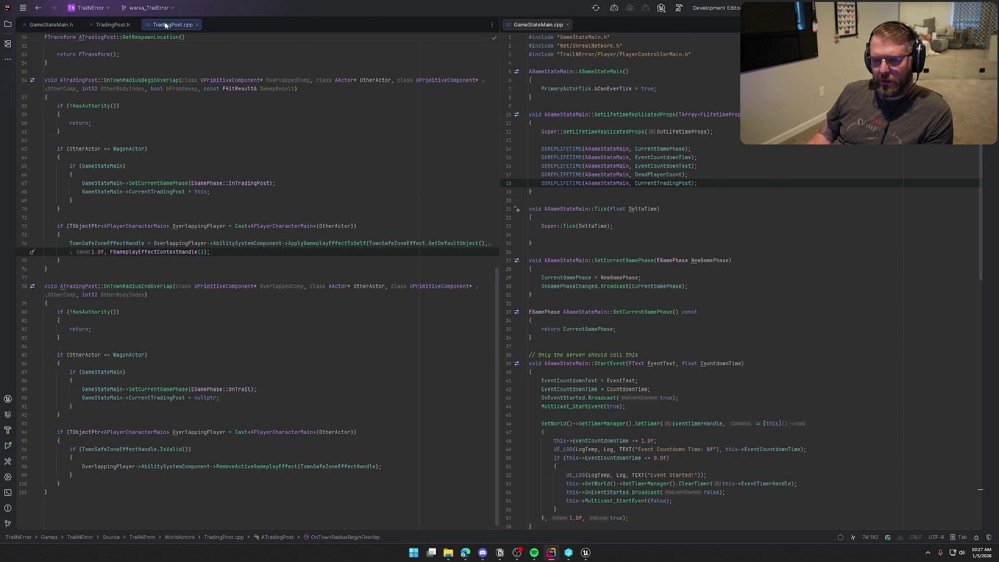
mouse_move(166, 25)
left_mouse_down()
mouse_move(635, 40)
mouse_move(619, 31)
left_mouse_up()
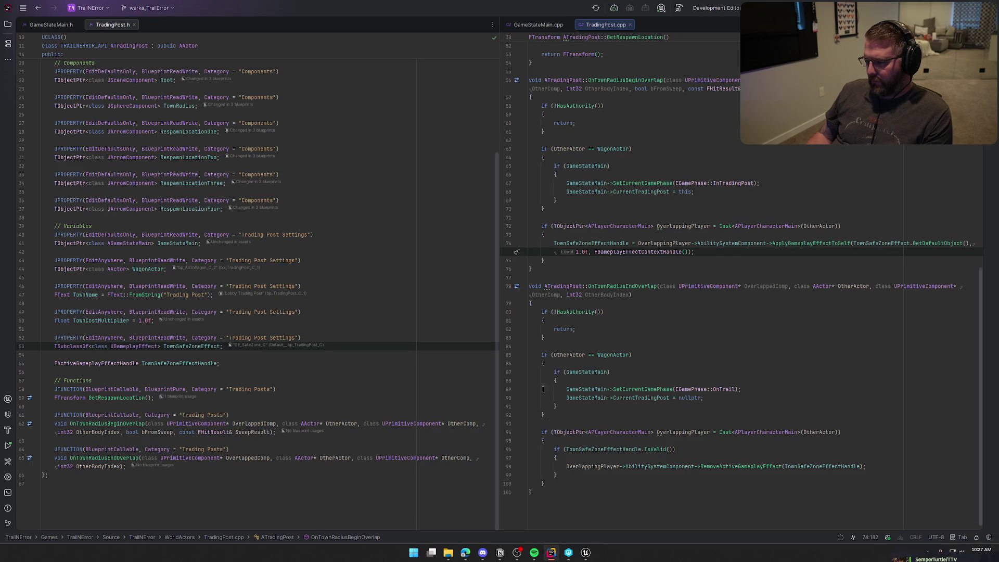
Compare with GameStateMain.cpp's CurrentGamePhase replication line, then return to the Unreal editor.
left_click(535, 24)
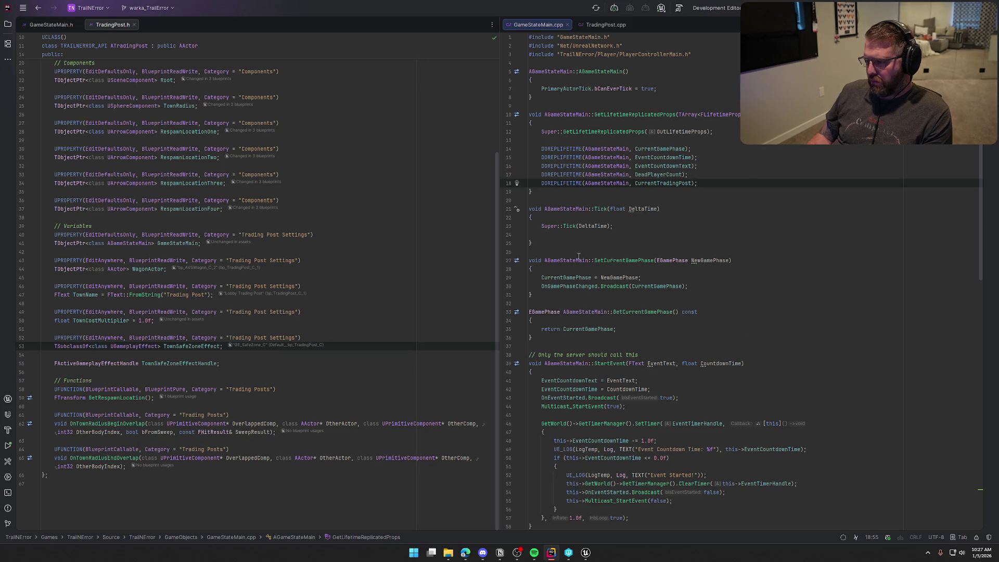
left_click(642, 149)
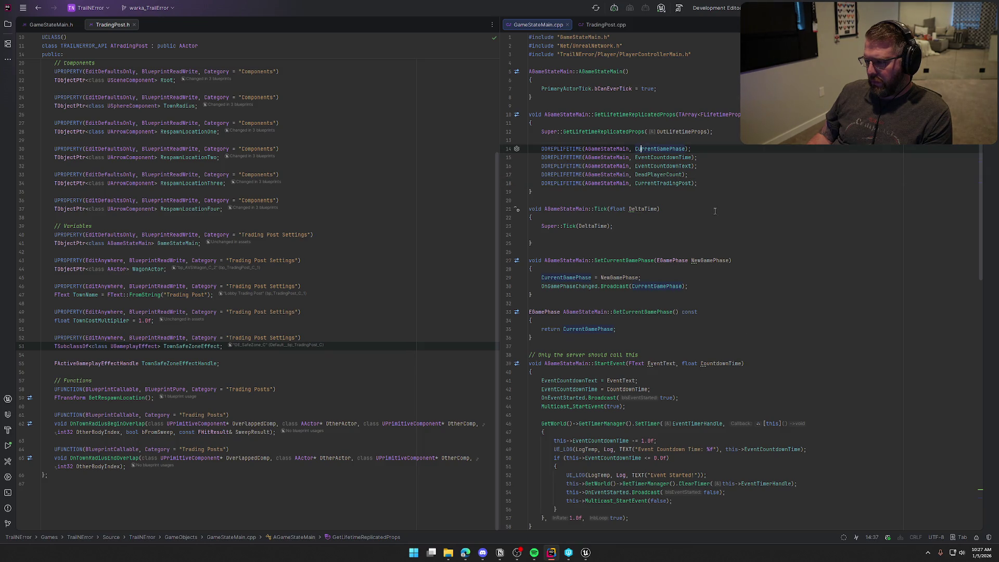
left_click(605, 24)
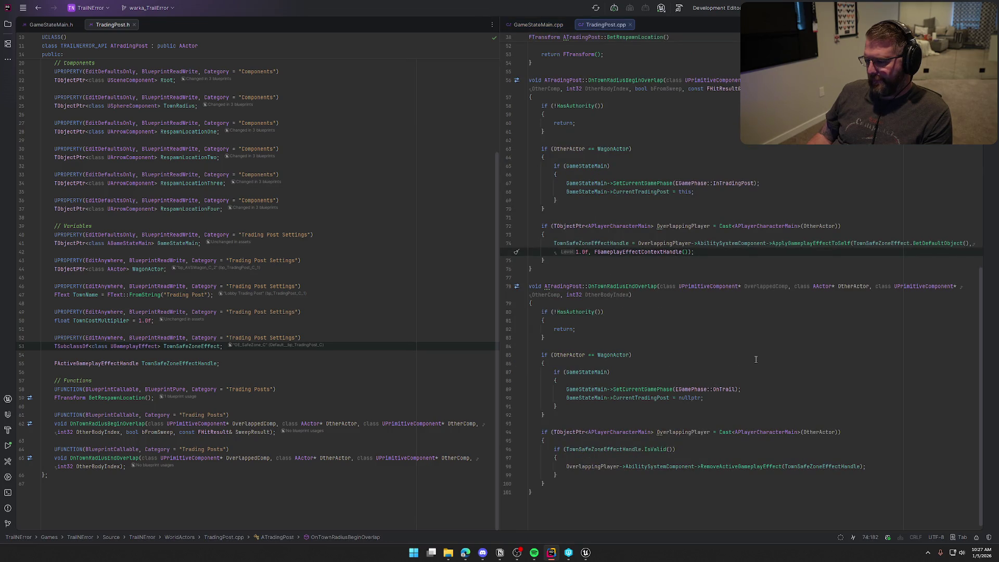
left_click(586, 552)
Open the PC_InGame player controller blueprint and bring its Inputs graph nodes into view.
left_click(83, 16)
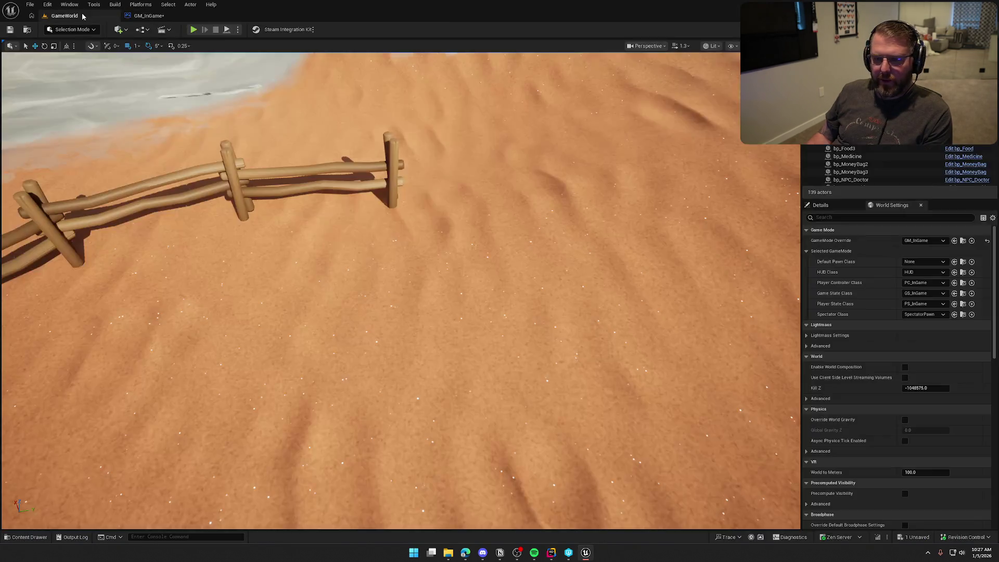
left_click(962, 283)
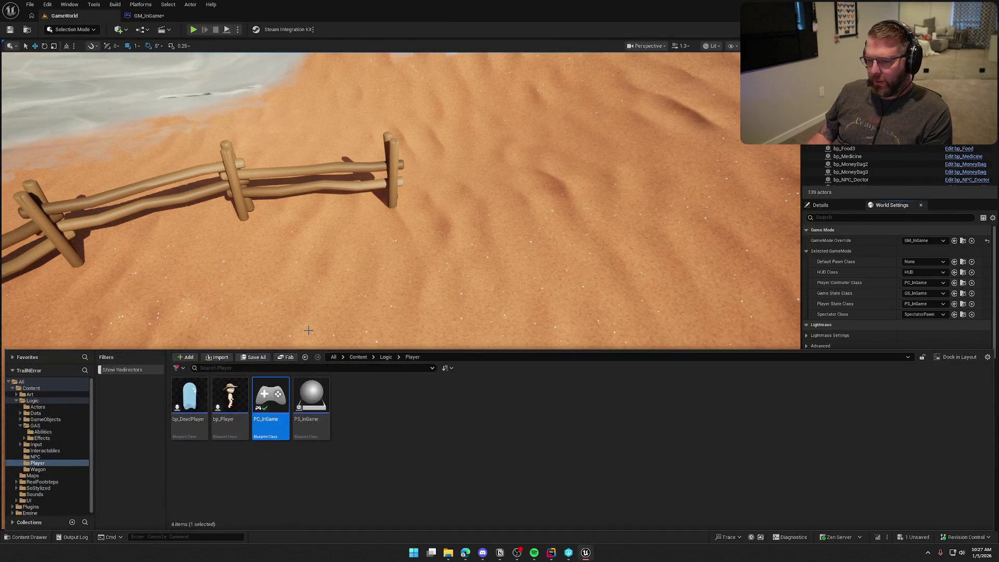
double_click(278, 390)
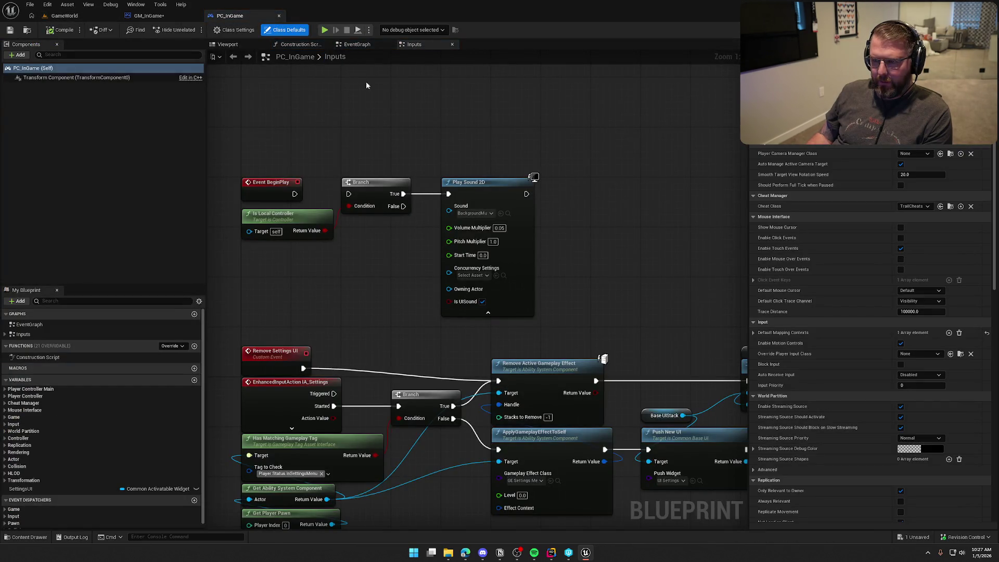
scroll(397, 286, "down", 5)
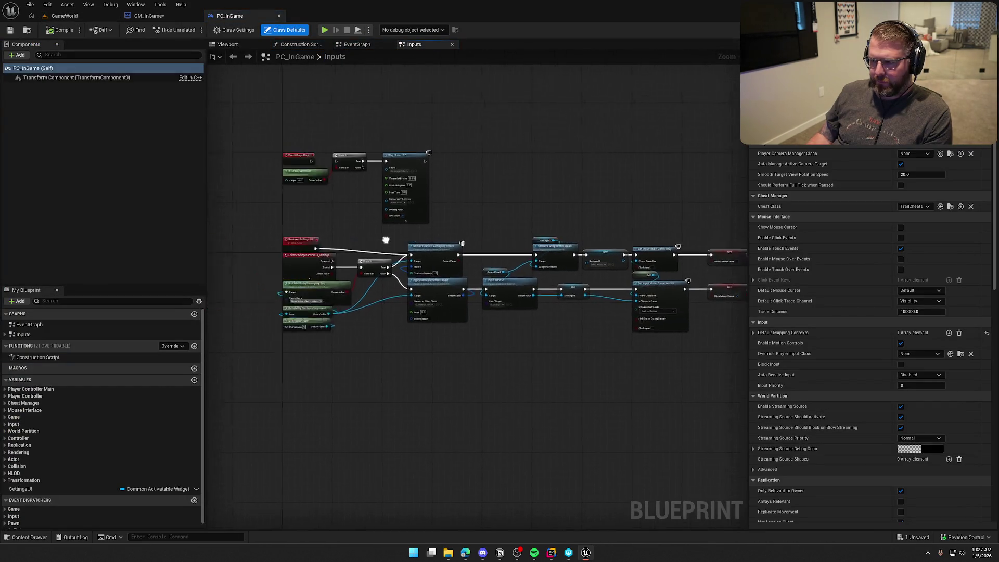
left_click_drag(386, 239, 442, 333)
scroll(349, 156, "up", 3)
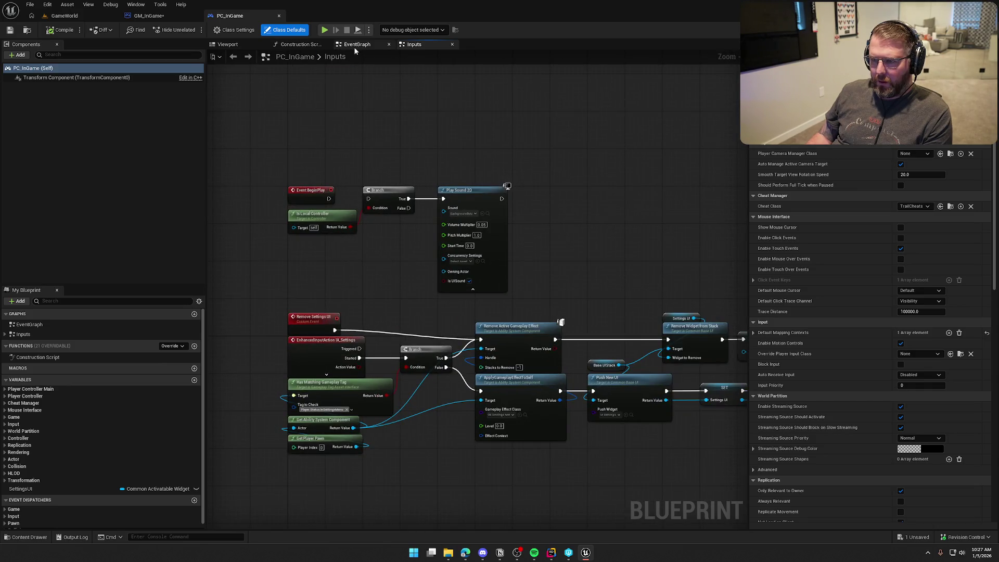
Copy the Debug Key node group from bp_Player into PC_InGame's Inputs graph and compile.
key("ctrl+space")
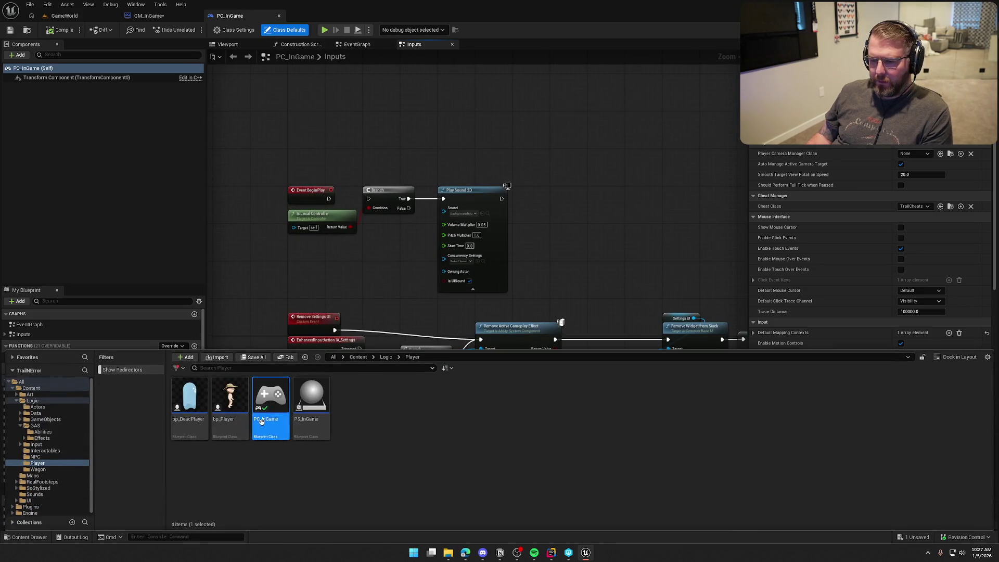
double_click(229, 401)
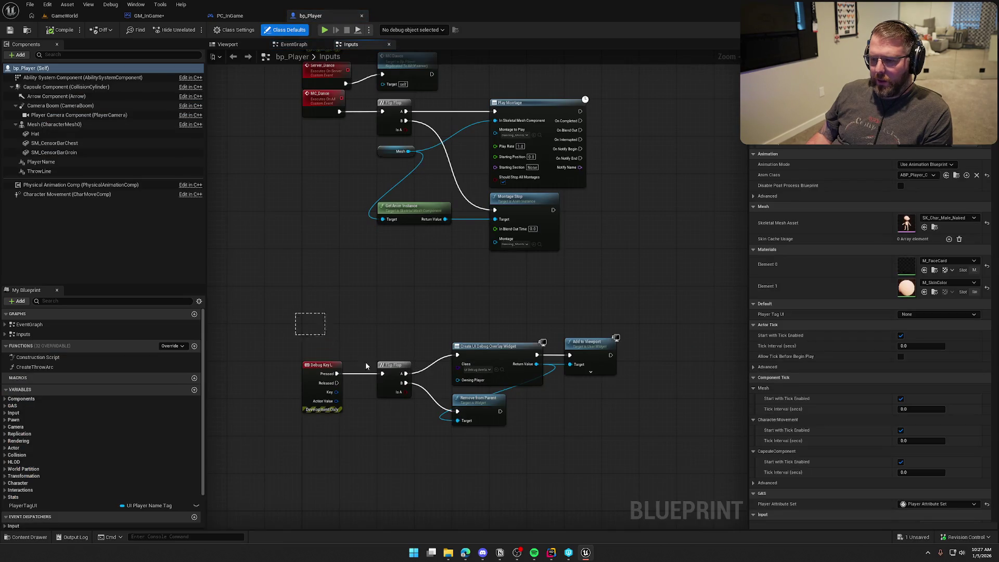
mouse_move(366, 366)
left_mouse_down()
mouse_move(620, 473)
mouse_move(297, 315)
left_mouse_up()
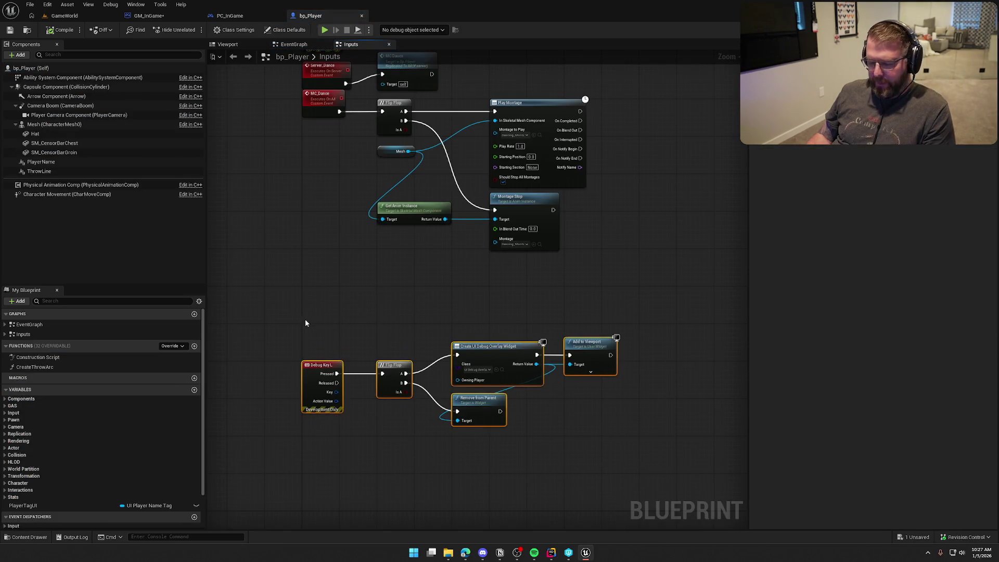
left_click(347, 308)
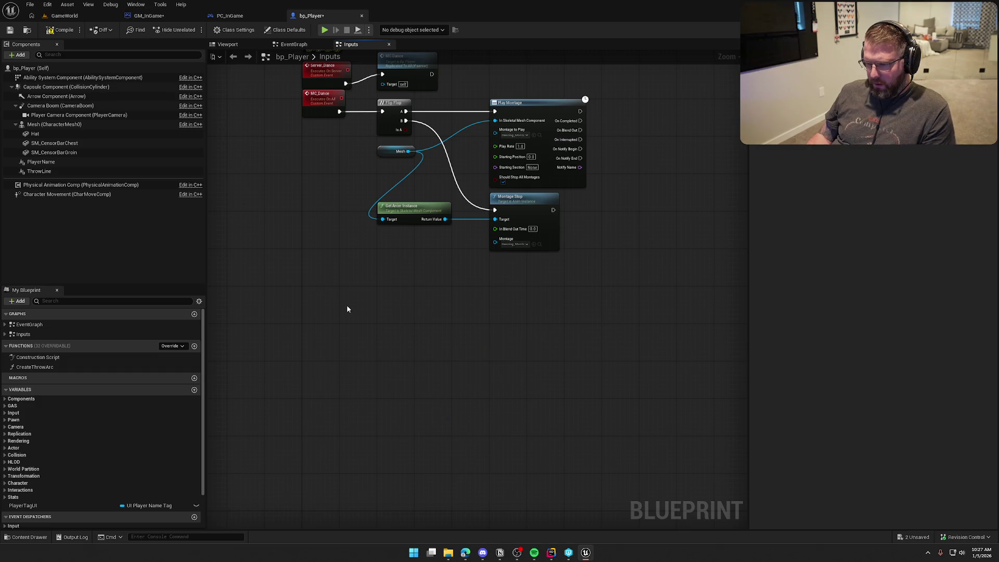
left_click(229, 16)
left_click_drag(435, 154, 354, 148)
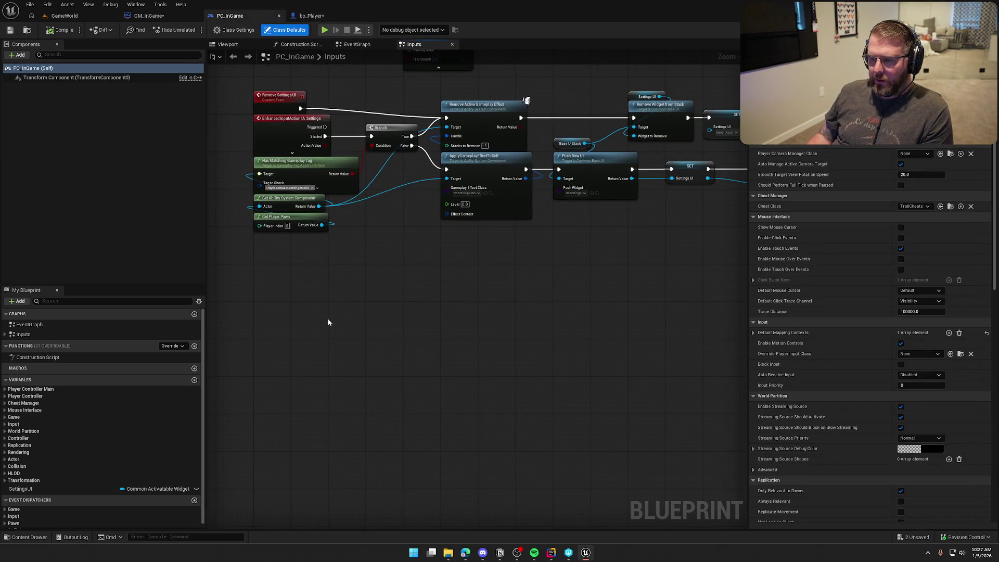
key("ctrl+v")
mouse_move(214, 364)
left_mouse_down()
mouse_move(282, 328)
mouse_move(278, 317)
left_mouse_up()
left_click(384, 391)
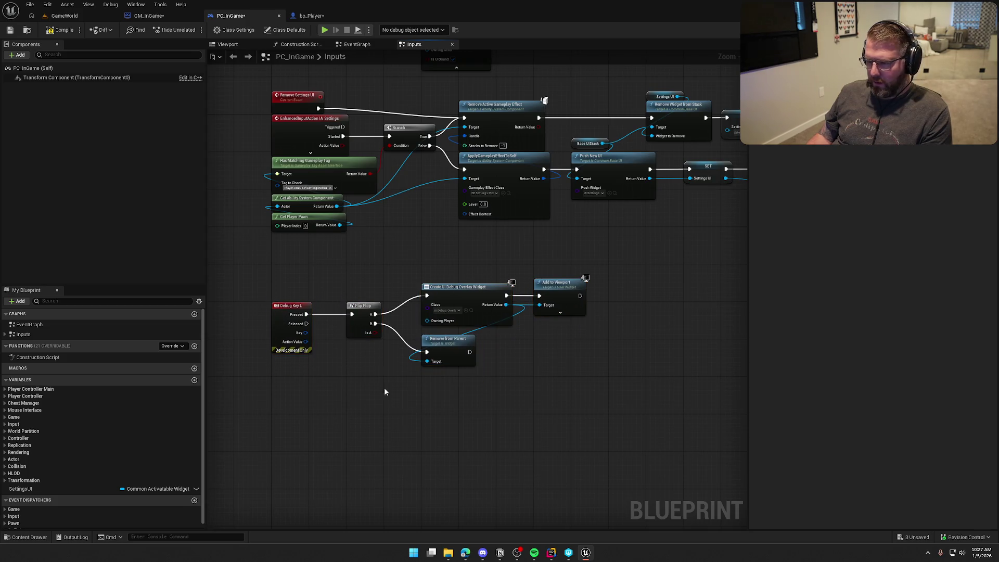
left_click(62, 29)
Save all modified blueprints, walk the character around in the running game, and release control with Shift+F1.
key("ctrl+Tab")
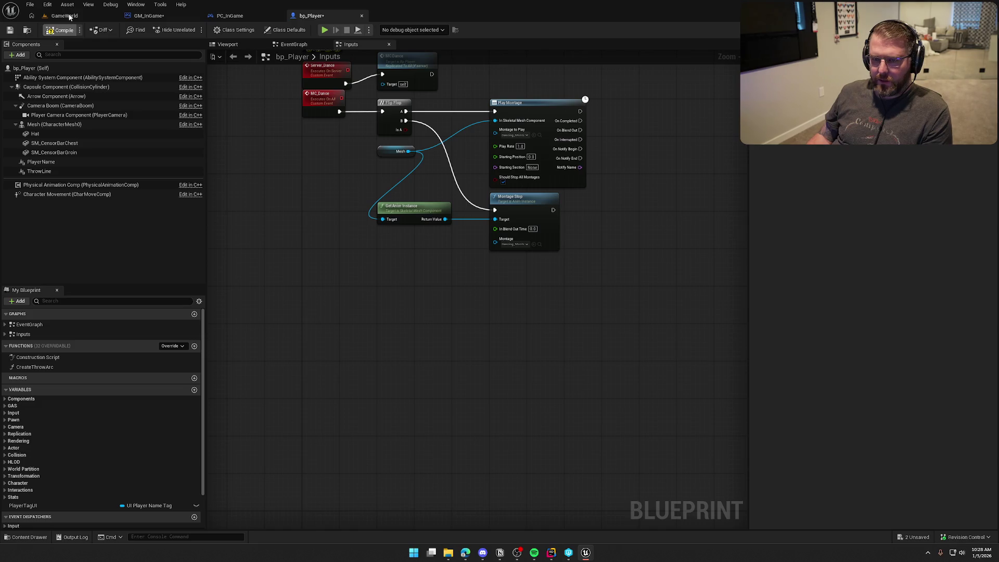
key("ctrl+shift+s")
left_click(510, 364)
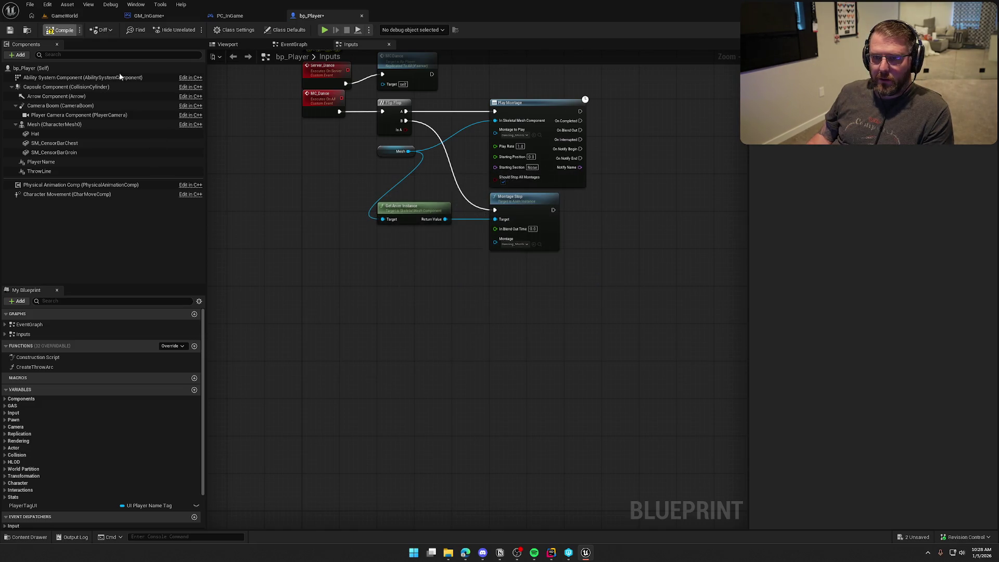
left_click(64, 16)
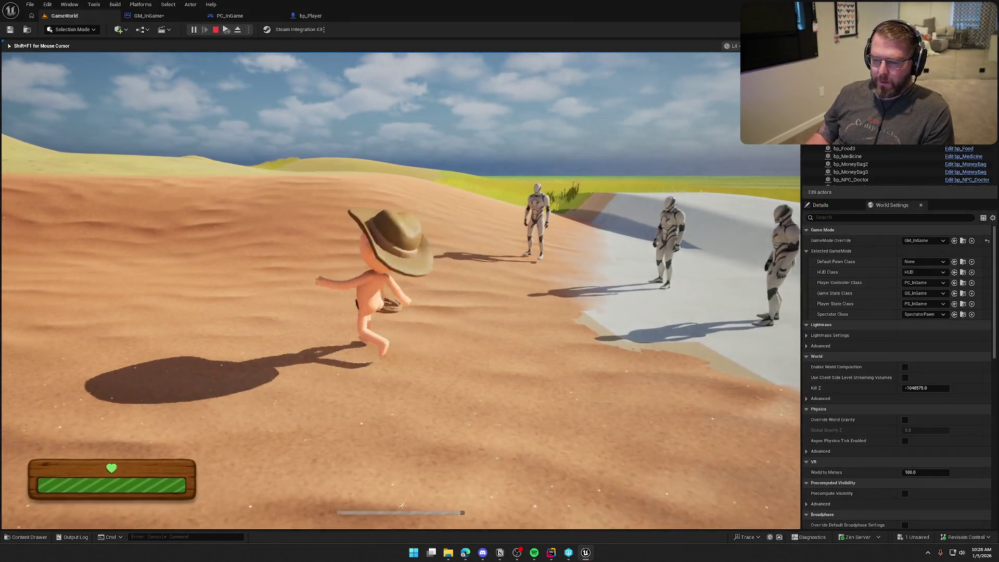
key("w")
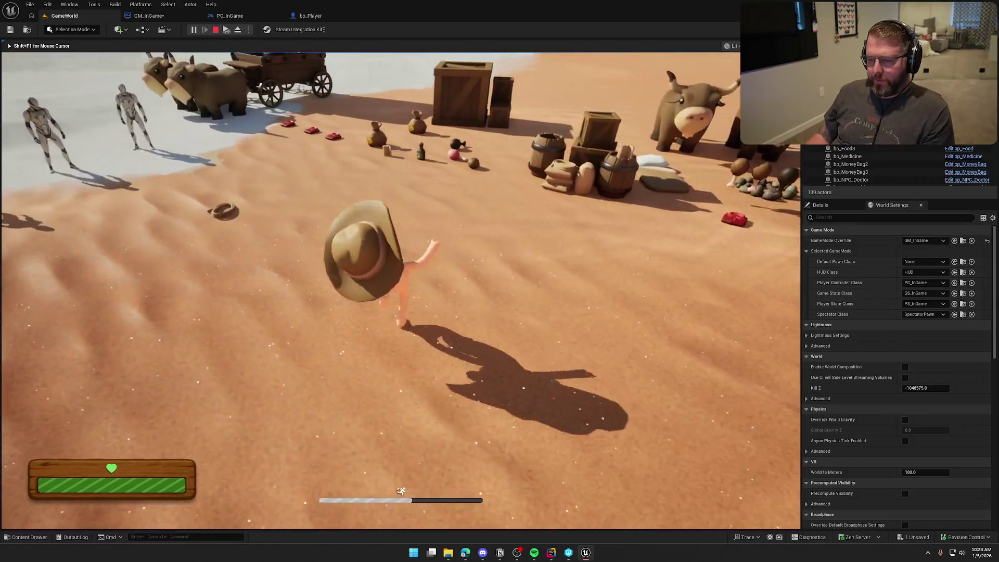
key("shift+F1")
Add an Escape key event node beside the settings input nodes using the 'input esc' search.
left_click(230, 15)
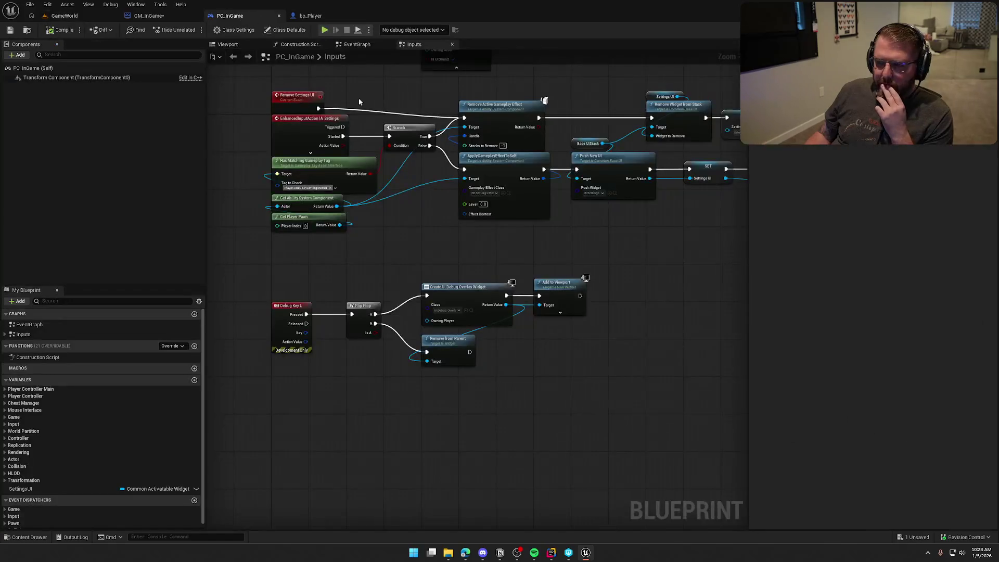
mouse_move(384, 241)
left_mouse_down()
mouse_move(435, 394)
mouse_move(373, 317)
left_mouse_up()
left_click_drag(226, 154, 389, 347)
left_click(255, 217)
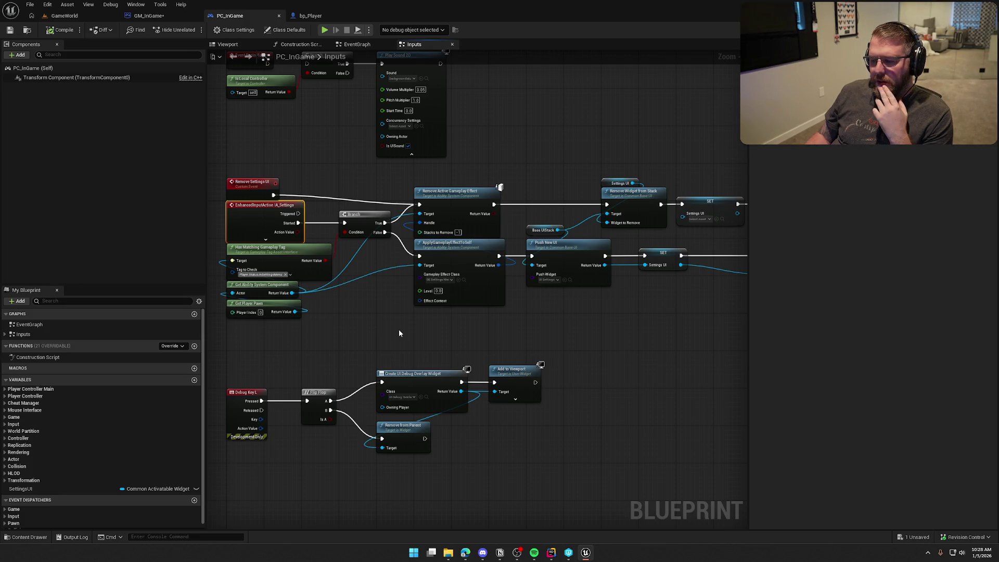
left_click_drag(398, 329, 464, 328)
right_click(328, 338)
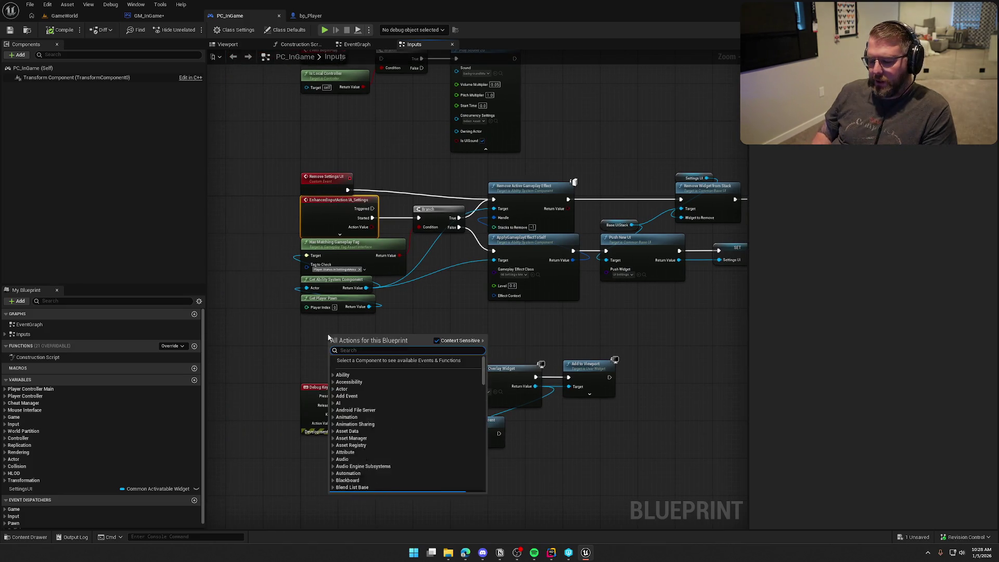
type("input e")
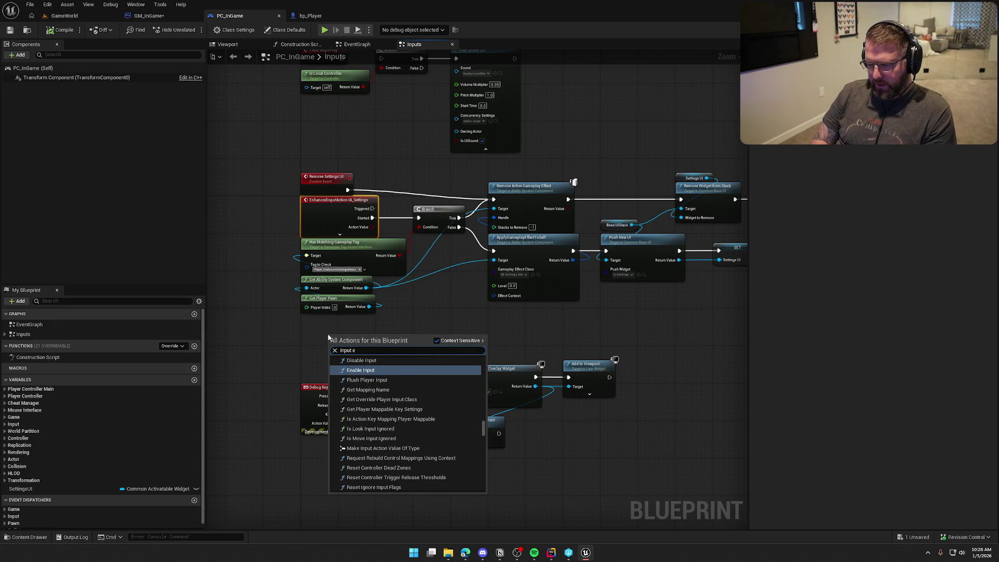
type("scape")
left_click(364, 395)
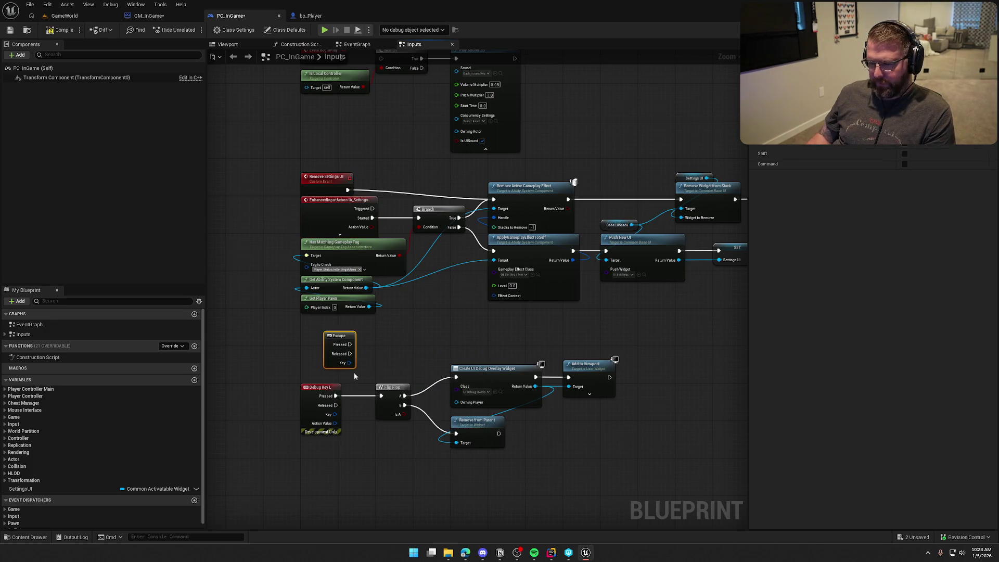
left_click_drag(350, 362, 335, 362)
Add a second single-key event node and set its key to P.
right_click(364, 336)
type("inpu")
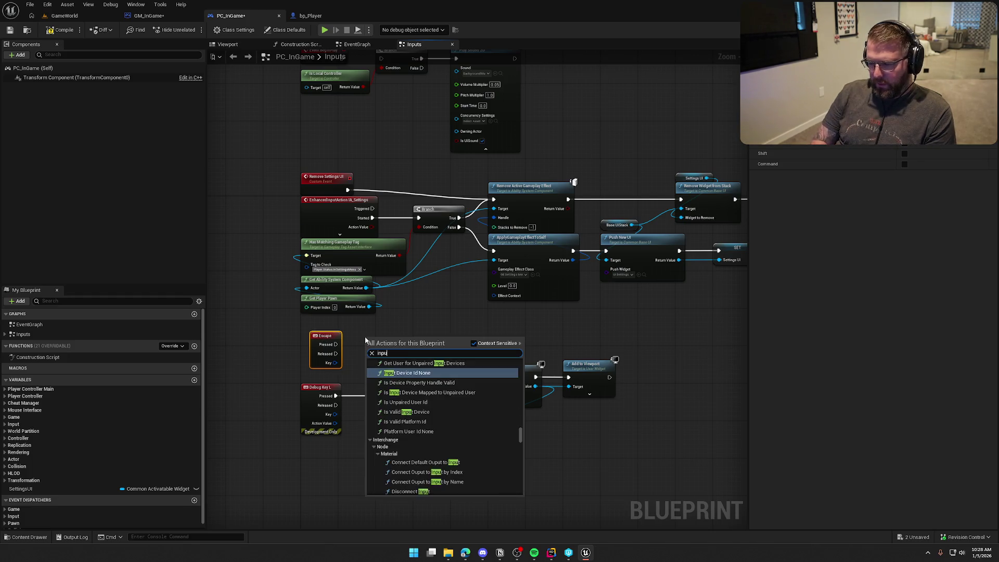
type("t P")
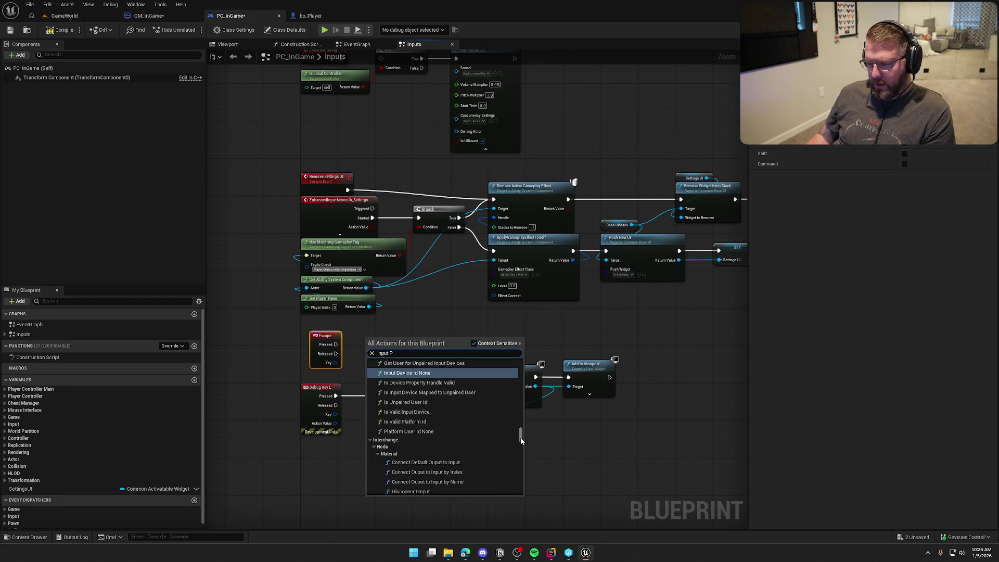
left_click_drag(520, 440, 521, 411)
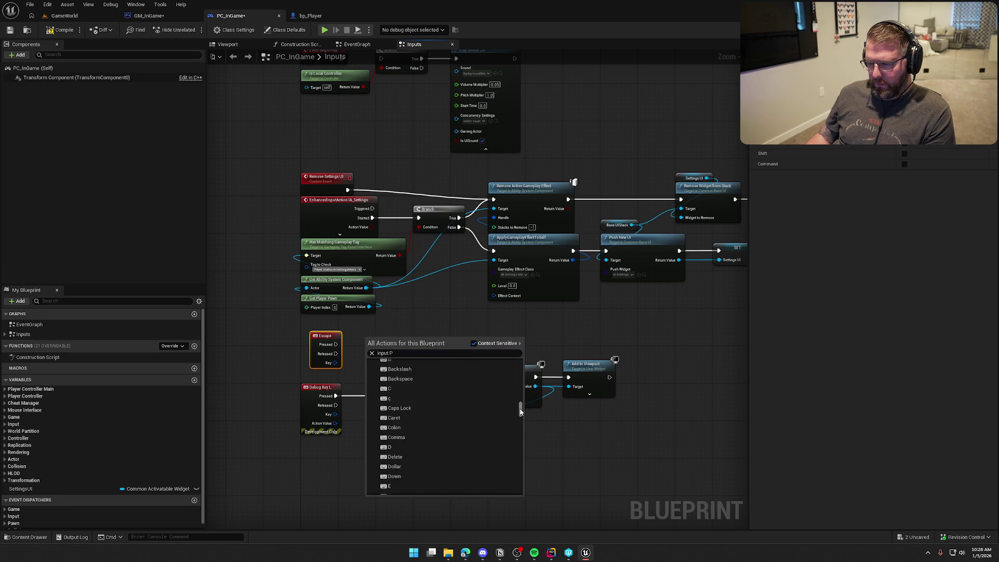
scroll(412, 429, "up", 5)
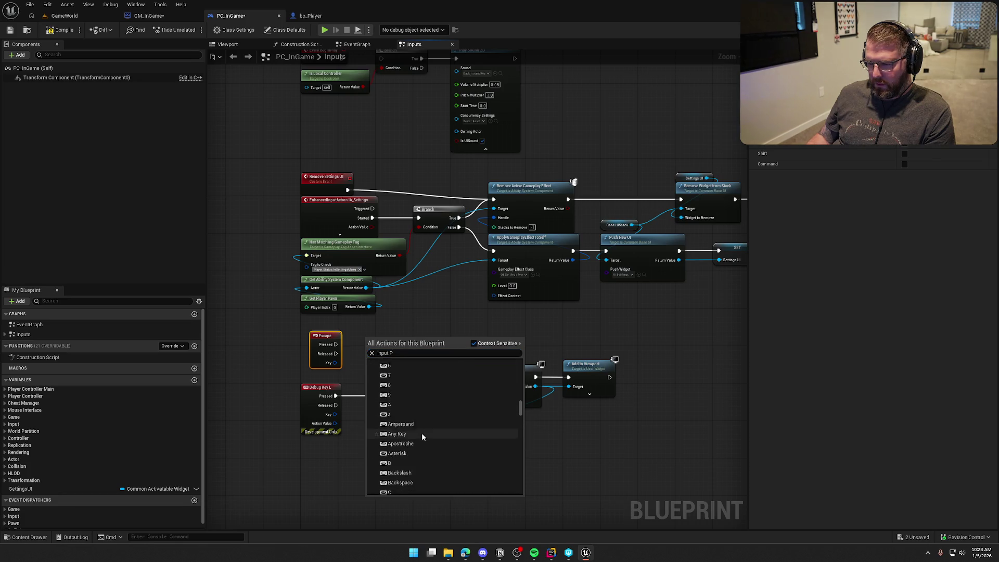
left_click(395, 414)
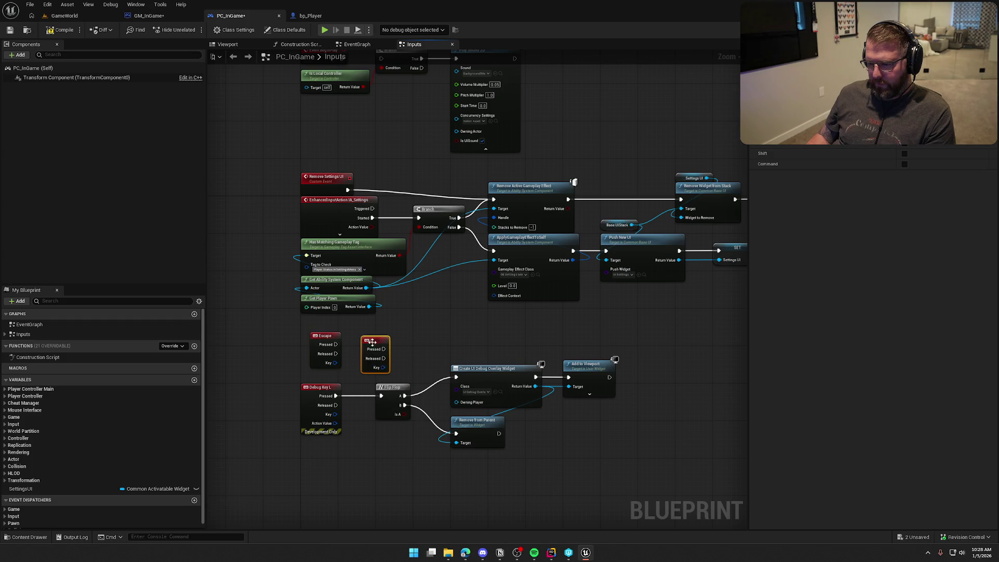
key("p")
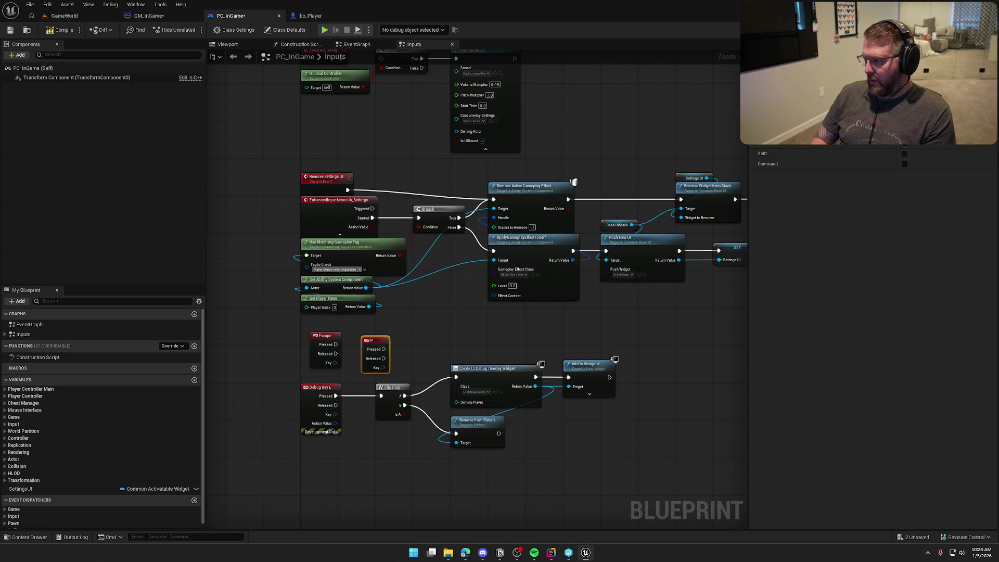
Place the P node left of Escape and move the IA_Settings node out of the way.
mouse_move(384, 341)
left_mouse_down()
mouse_move(290, 338)
mouse_move(300, 337)
left_mouse_up()
left_click(318, 202)
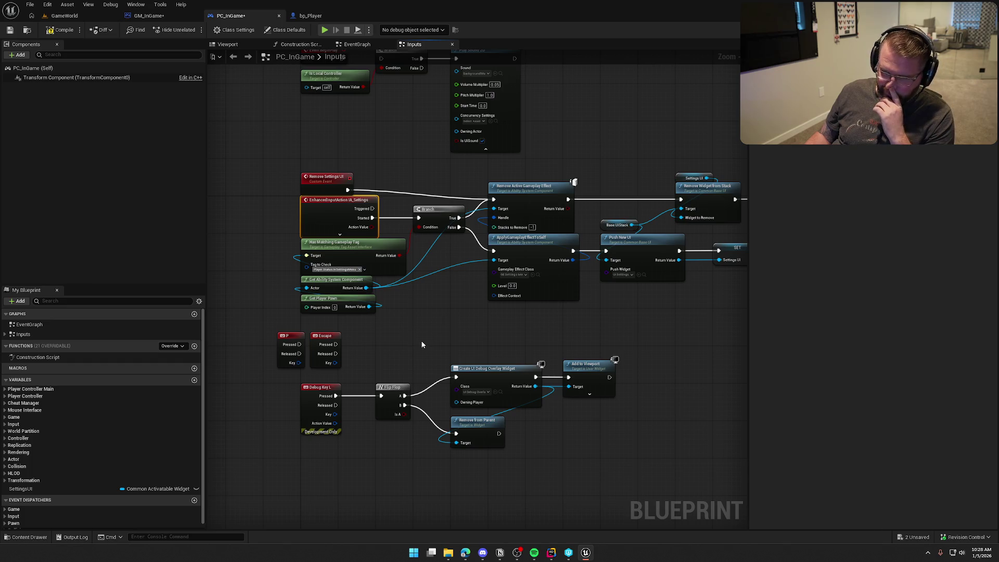
left_click_drag(432, 328, 466, 342)
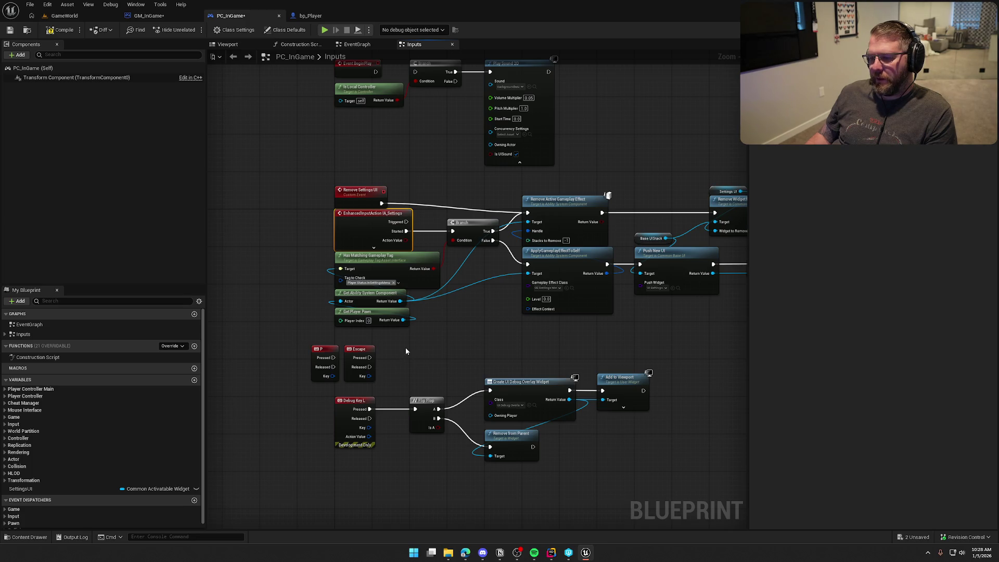
left_click_drag(360, 226, 248, 227)
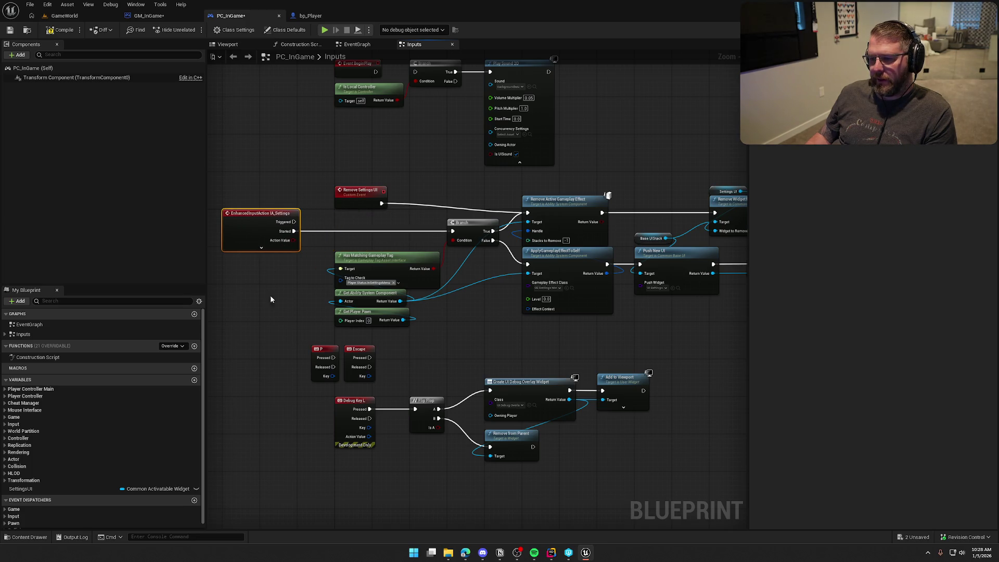
left_click_drag(291, 326, 333, 330)
scroll(417, 385, "up", 2)
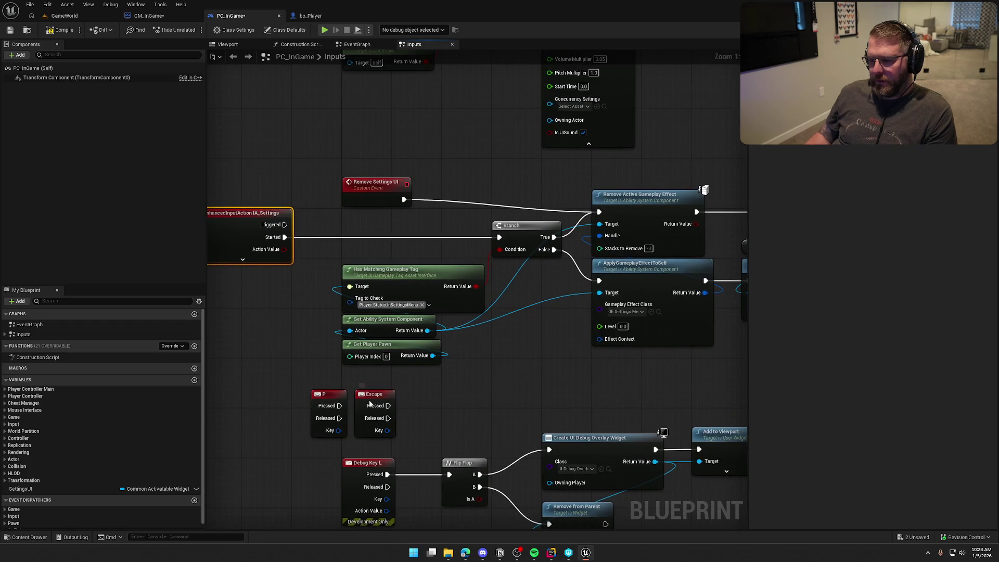
Wire the Escape and P Pressed outputs into the Branch, delete IA_Settings, and tidy the nodes.
mouse_move(369, 403)
left_mouse_down()
mouse_move(357, 227)
mouse_move(499, 237)
left_mouse_up()
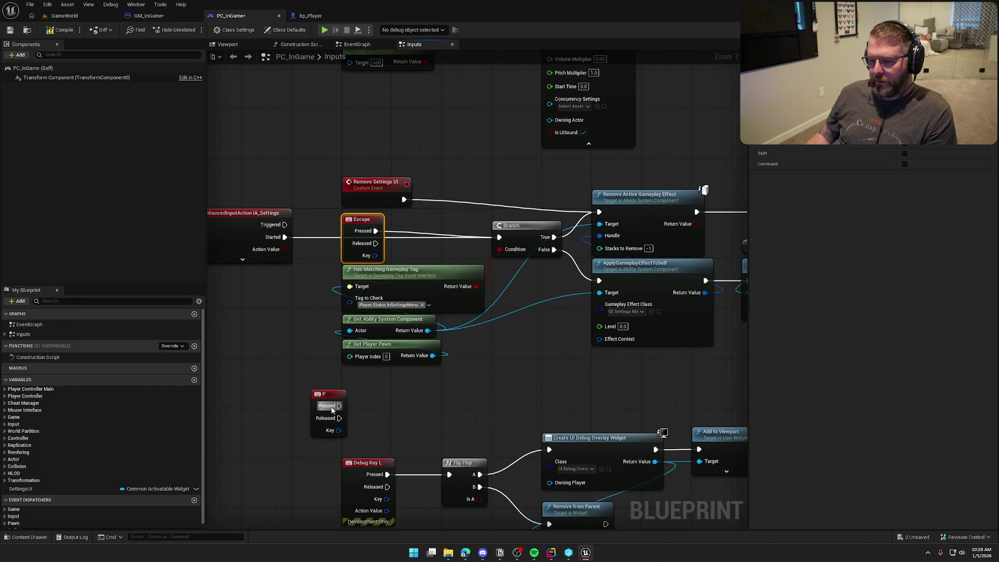
mouse_move(332, 411)
left_mouse_down()
mouse_move(391, 406)
mouse_move(498, 238)
left_mouse_up()
left_click(273, 223)
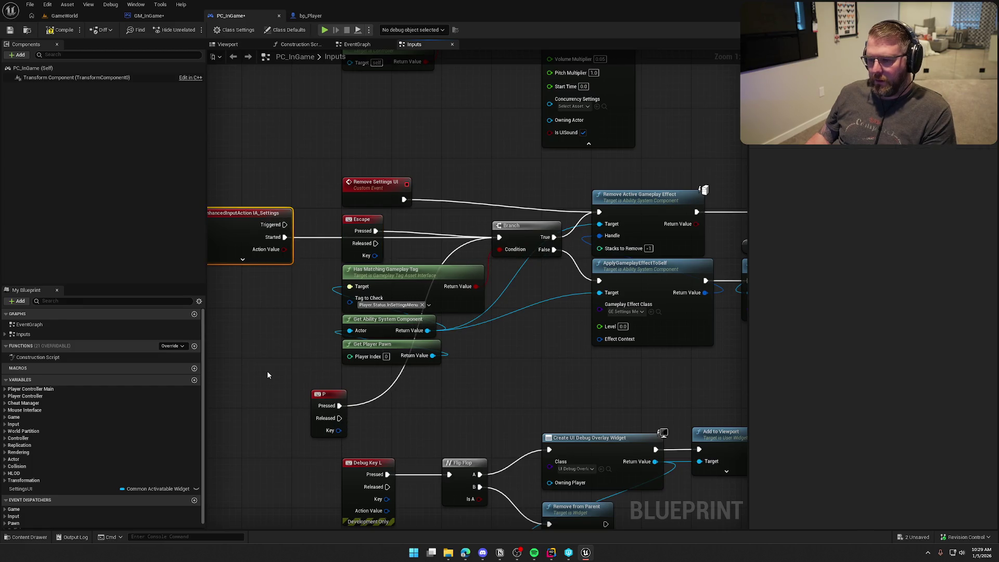
key("Delete")
mouse_move(318, 394)
left_mouse_down()
mouse_move(299, 225)
mouse_move(312, 221)
left_mouse_up()
mouse_move(407, 254)
left_mouse_down()
mouse_move(338, 213)
mouse_move(400, 224)
left_mouse_up()
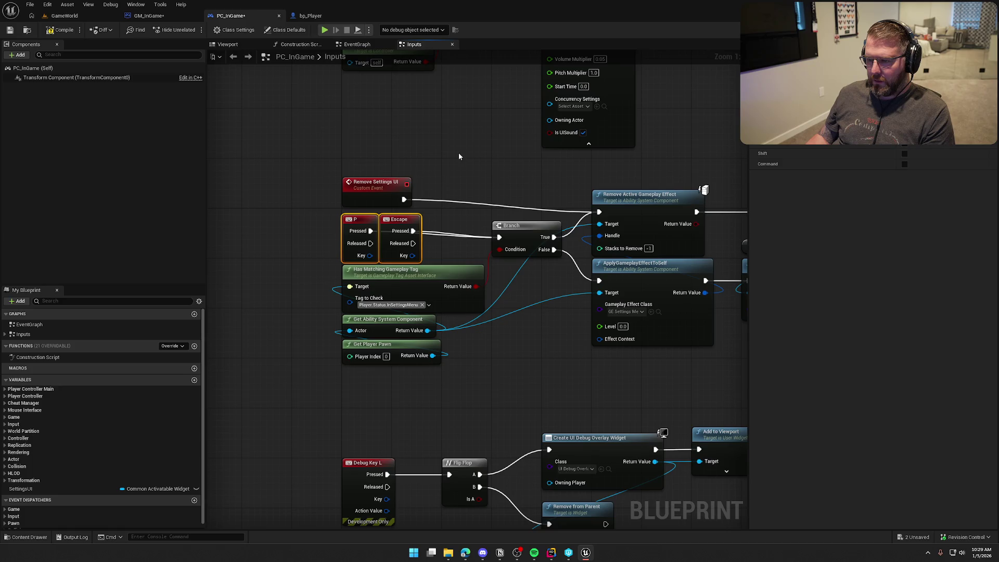
left_click(451, 188)
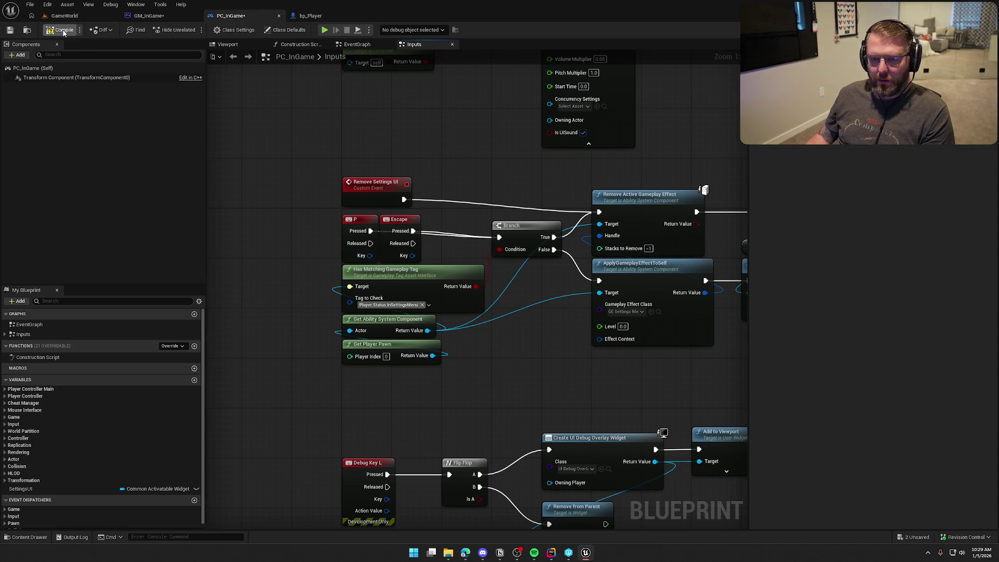
Save PC_InGame, play GameWorld, open the in-game menu, resume, then stop the session.
key("ctrl+s")
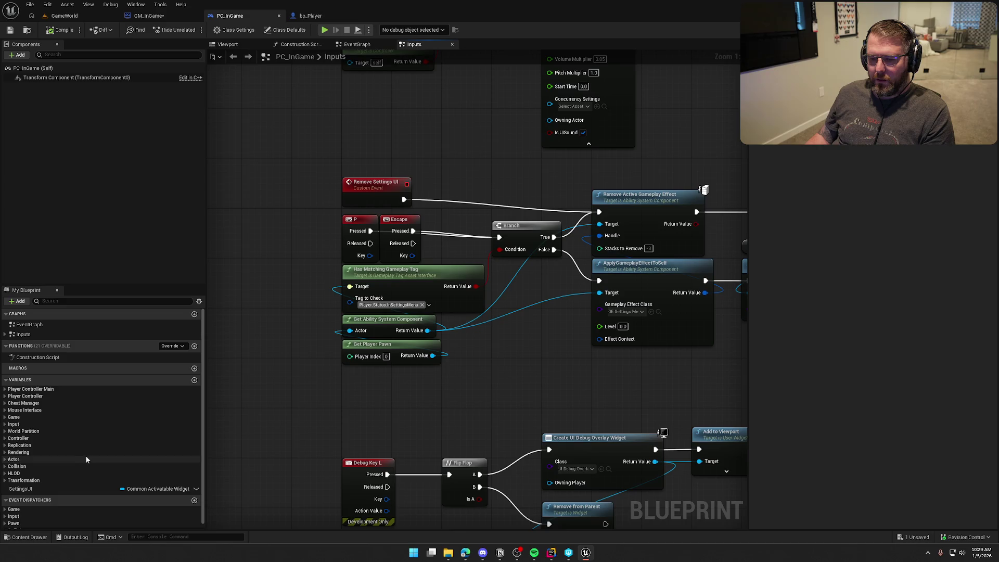
left_click(64, 16)
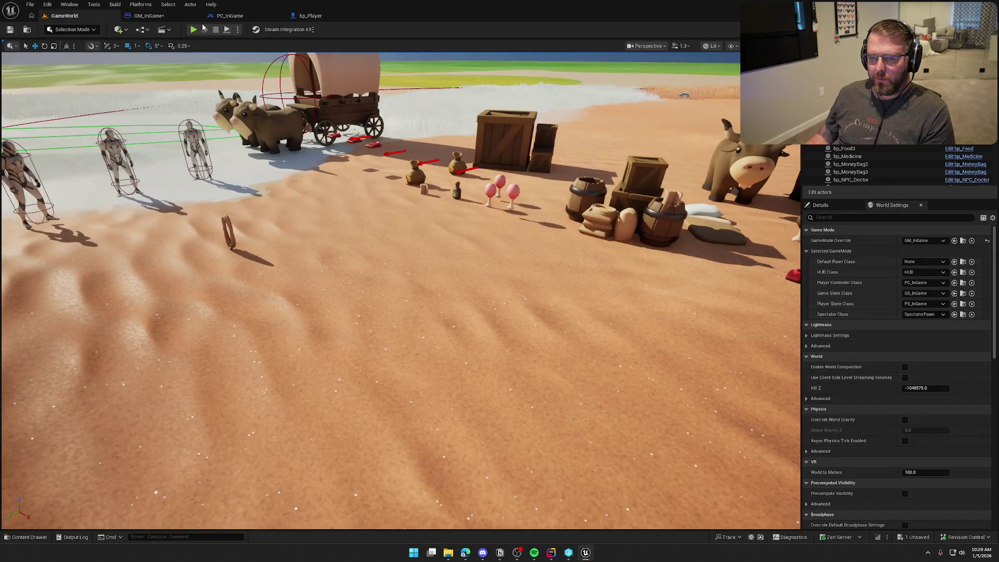
key("alt+p")
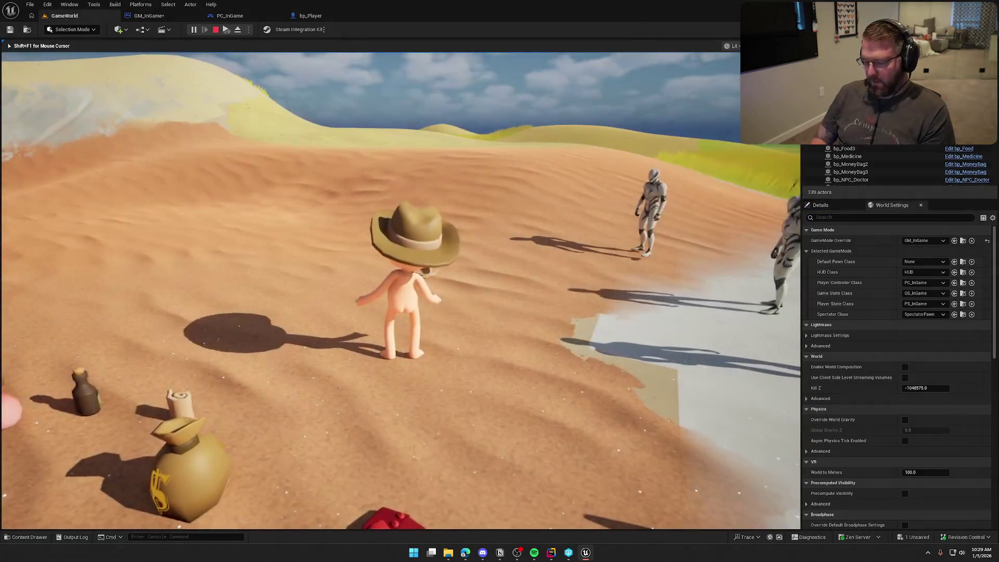
left_click(203, 159)
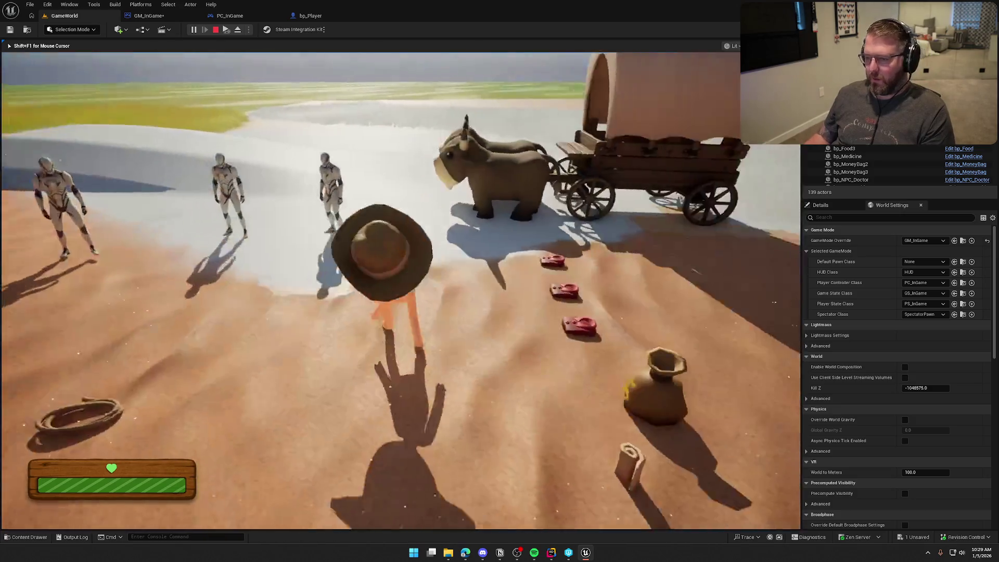
key("e")
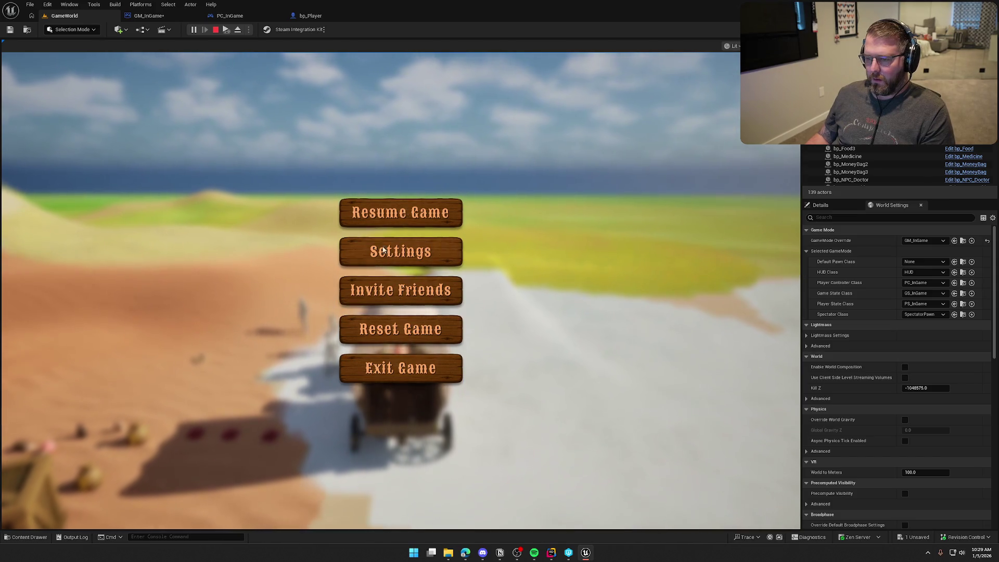
left_click(395, 207)
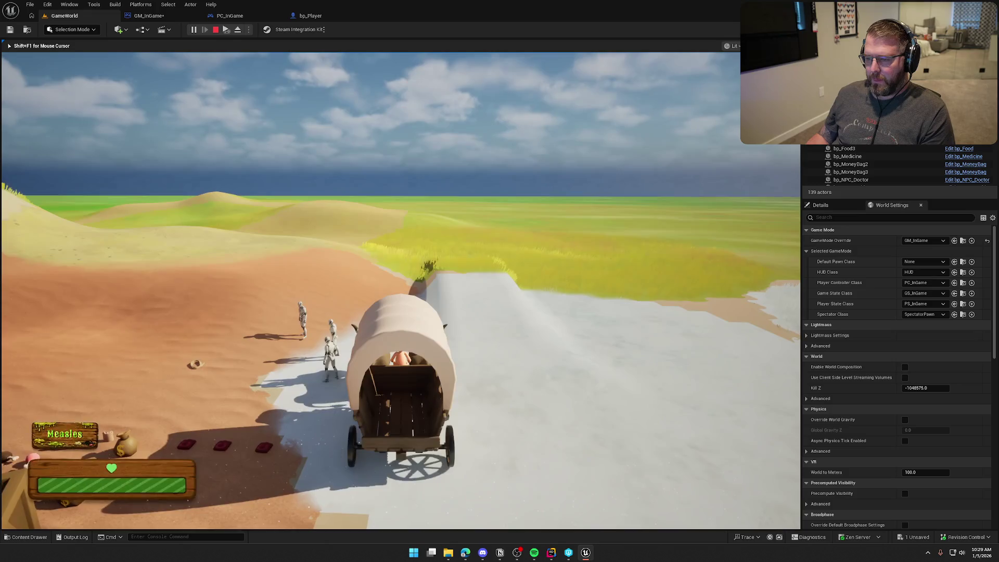
key("Escape")
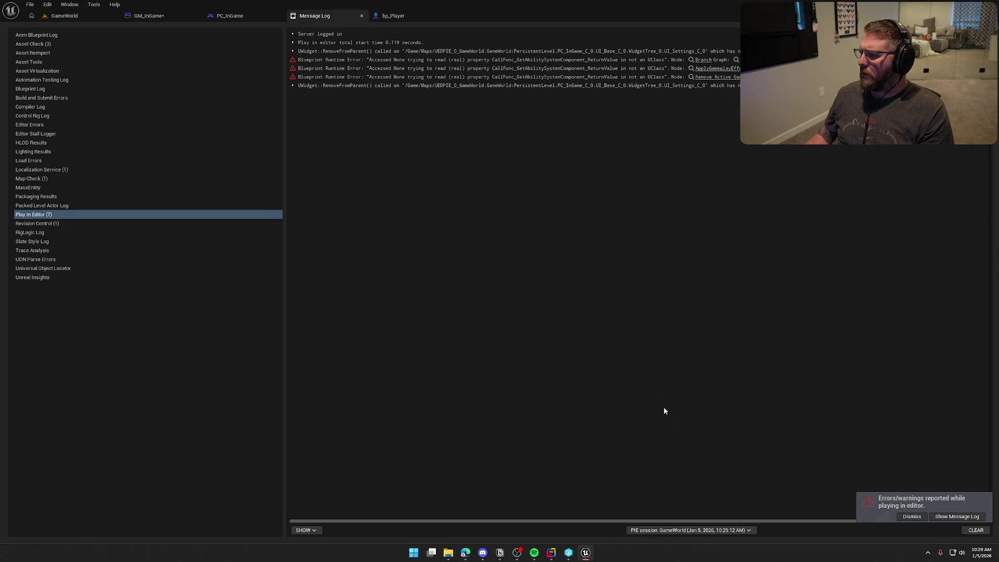
Follow the error links to the Branch, ApplyGameplayEffectToSelf and Remove Active Gameplay Effect nodes.
left_click_drag(585, 523, 719, 508)
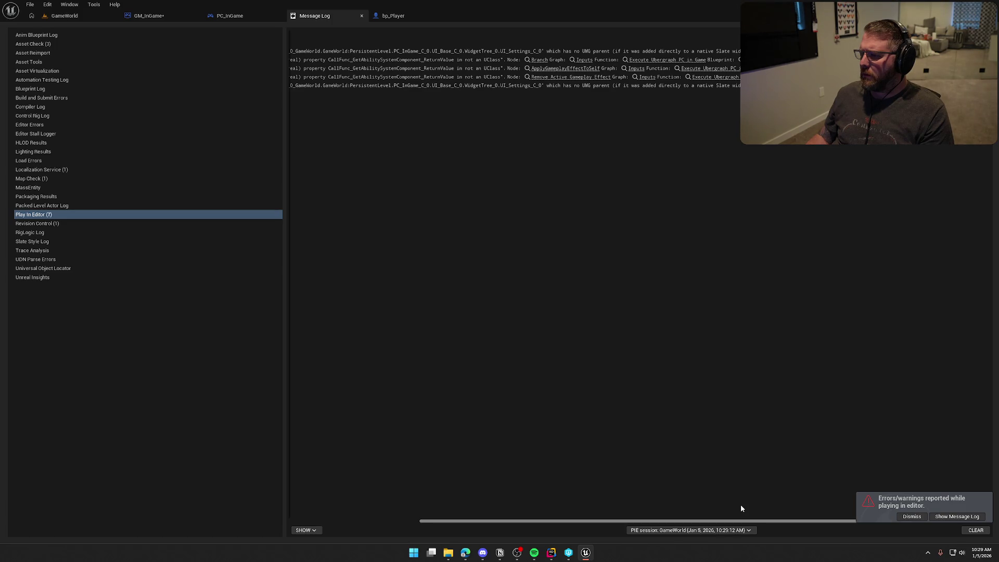
left_click_drag(741, 509, 531, 509)
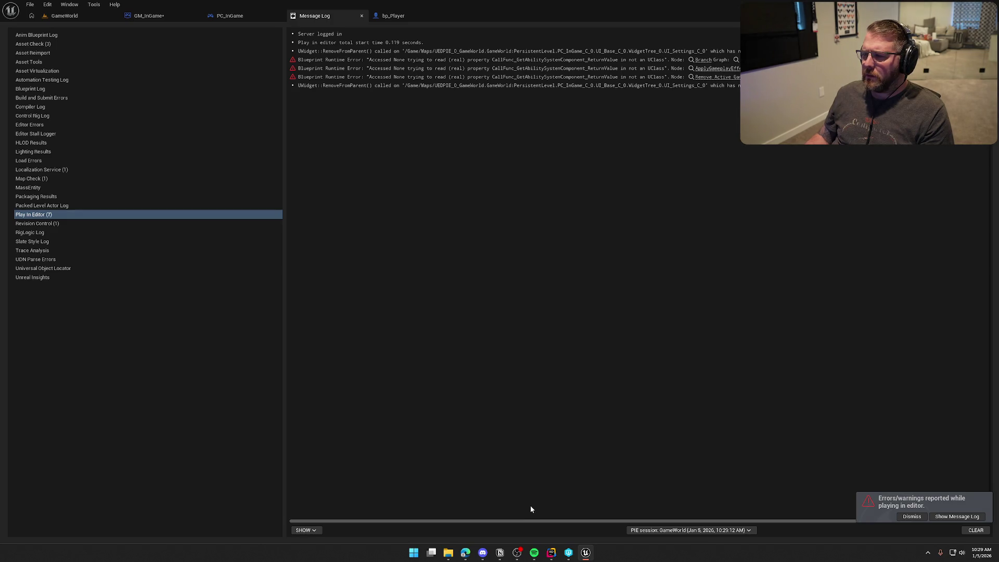
left_click(702, 60)
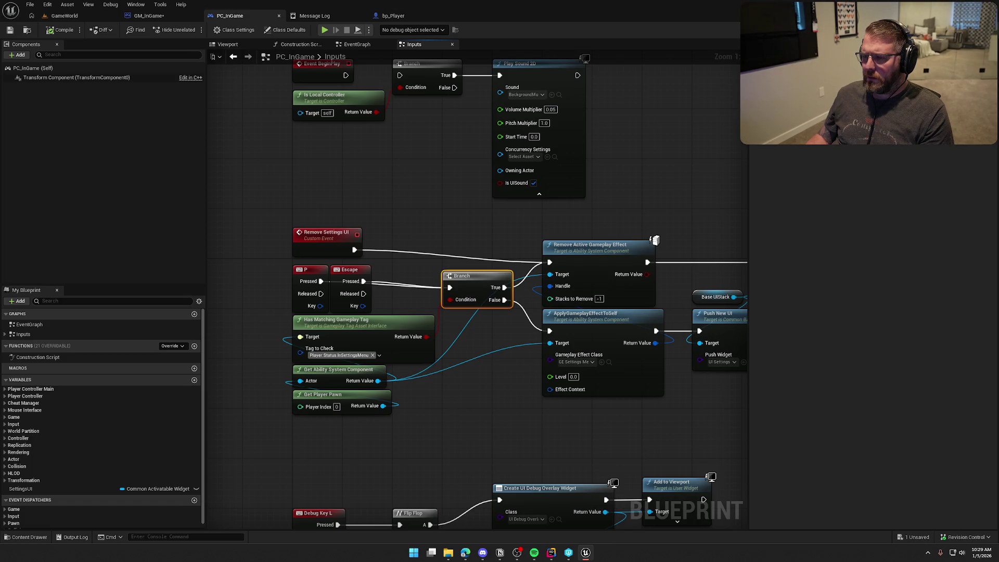
left_click(327, 17)
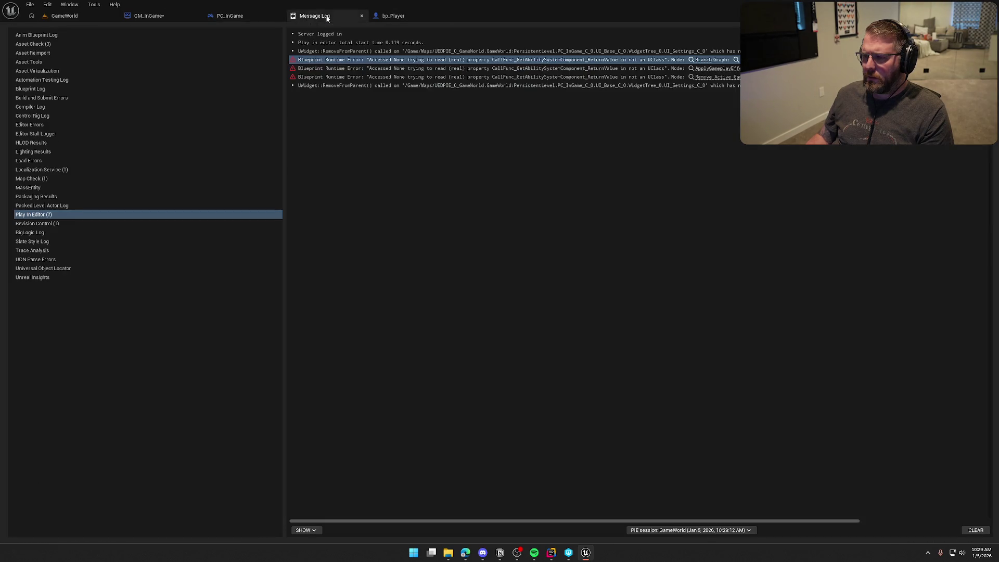
left_click(726, 69)
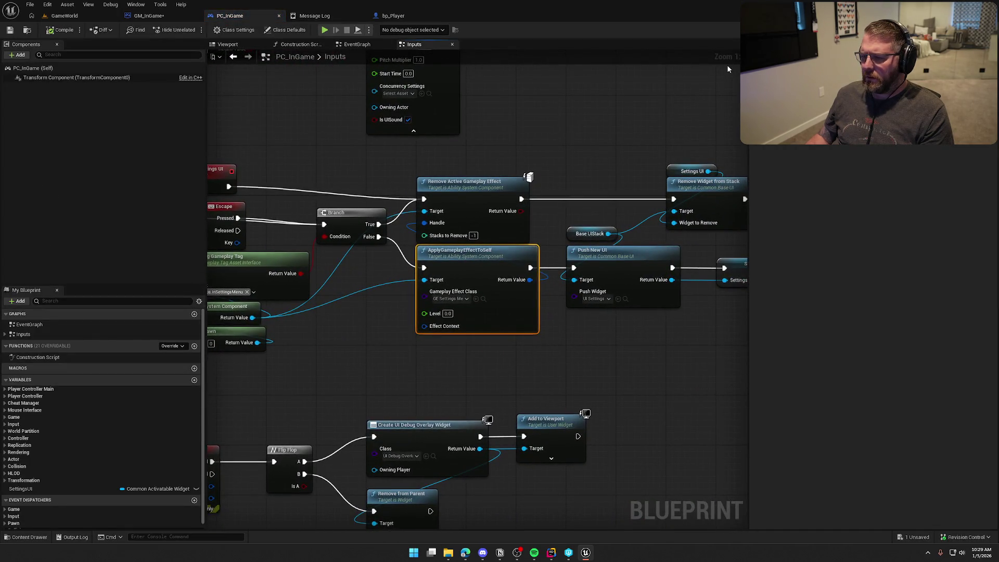
left_click(314, 15)
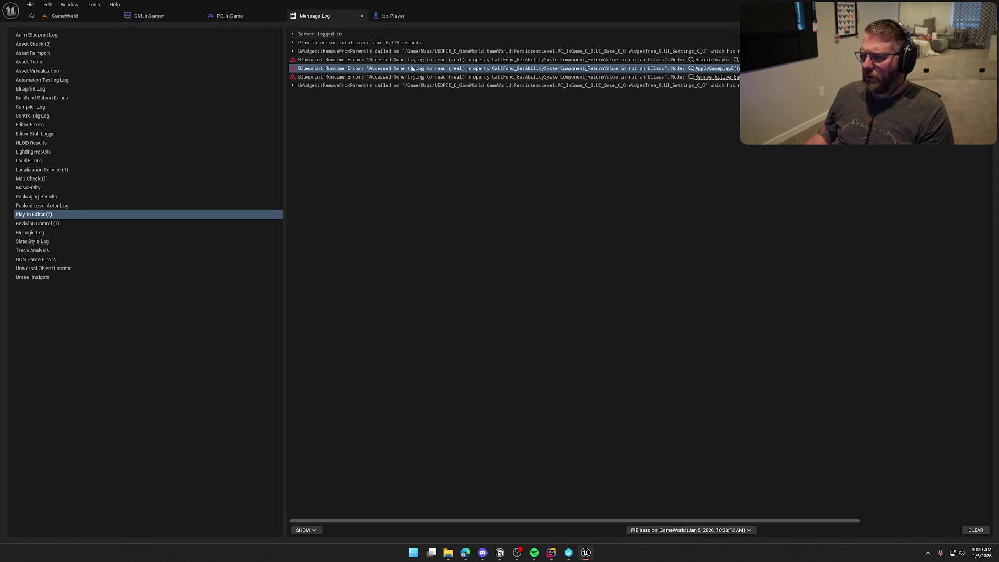
left_click(737, 77)
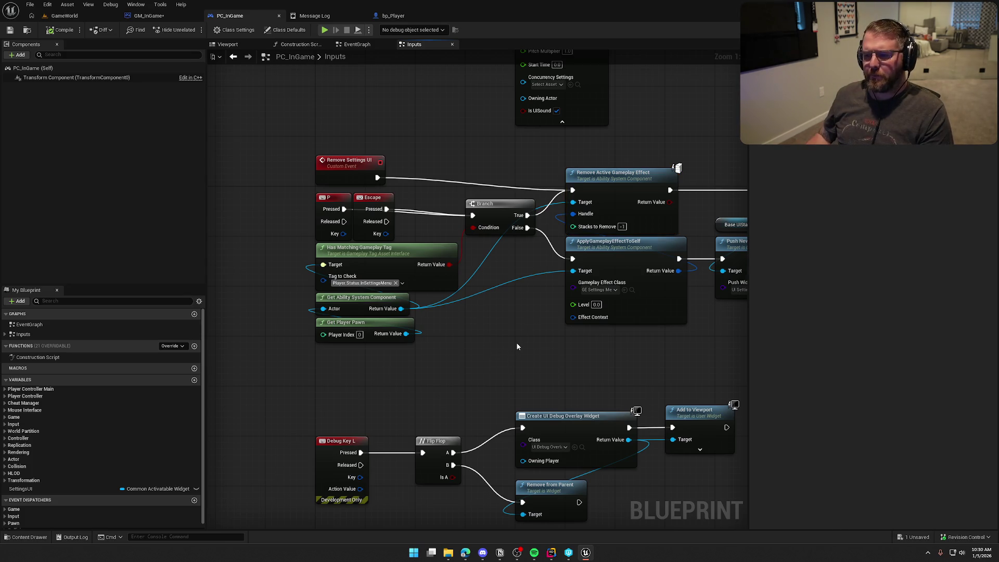
Play-test the GameWorld level, opening and closing the pause menu with Escape.
left_click(63, 16)
left_click(193, 29)
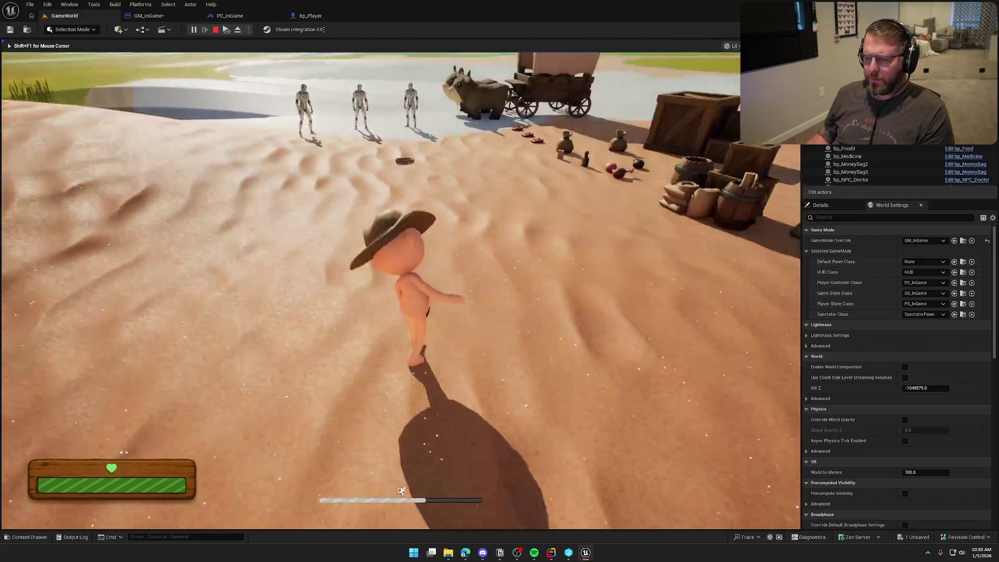
key("Escape")
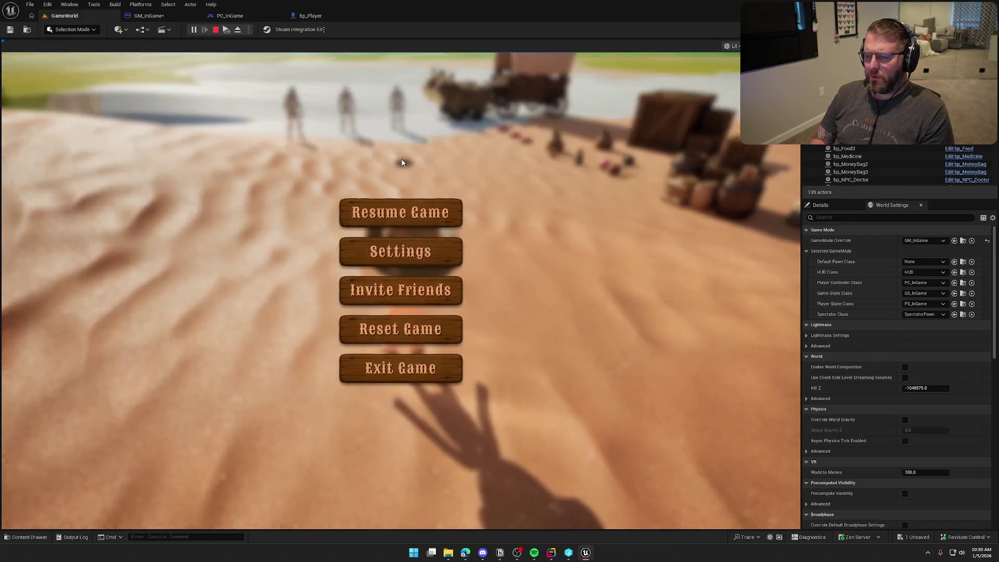
key("Escape")
key("Escape")
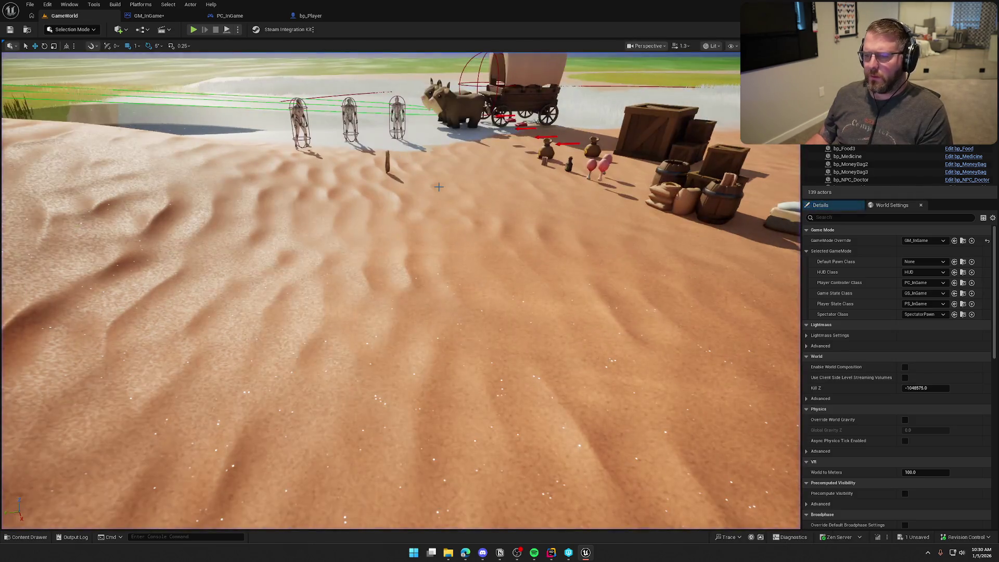
Review the GM_InGame event graph and the PC_InGame input graph.
left_click(149, 15)
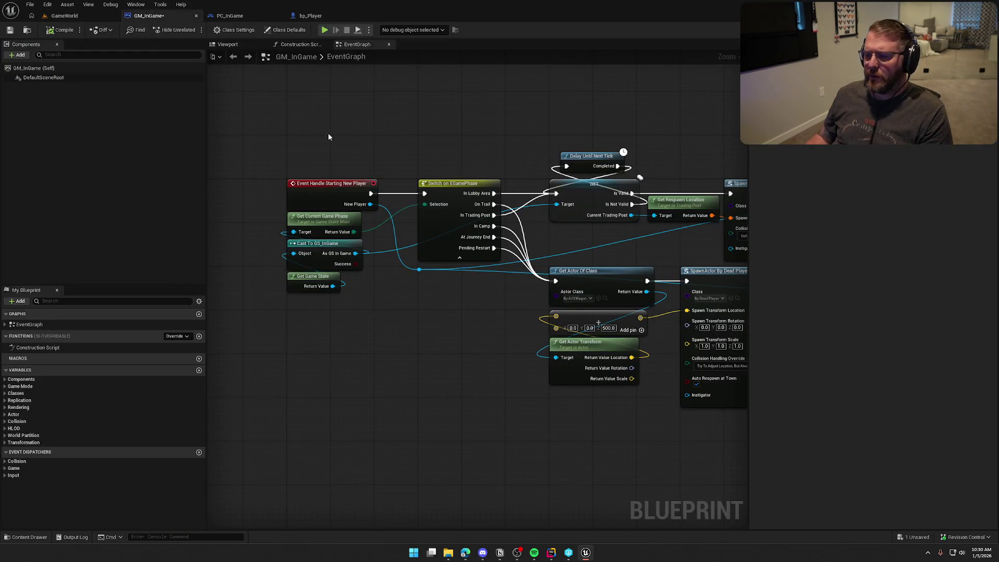
mouse_move(329, 137)
left_mouse_down()
mouse_move(276, 133)
mouse_move(432, 124)
mouse_move(375, 85)
left_mouse_up()
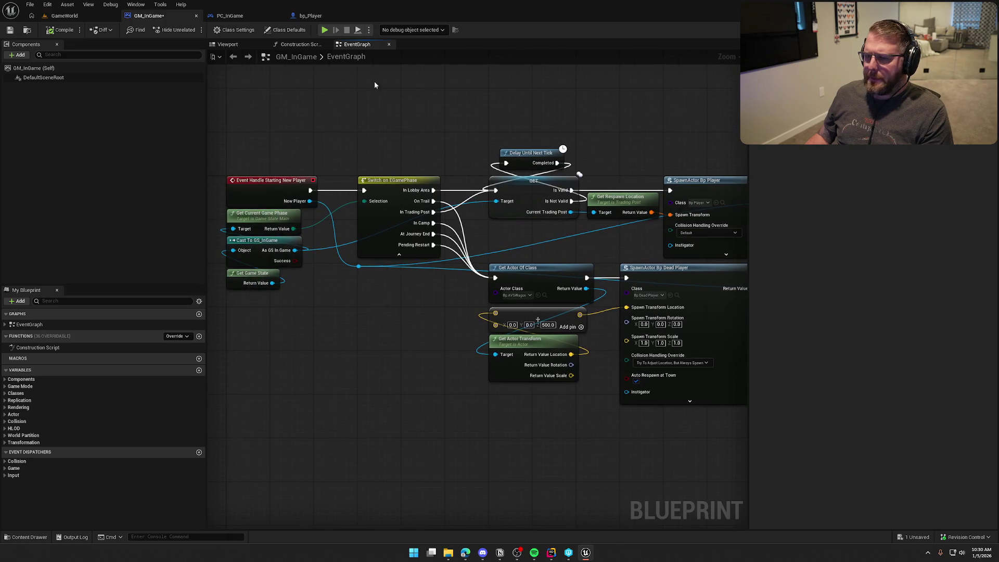
left_click(229, 16)
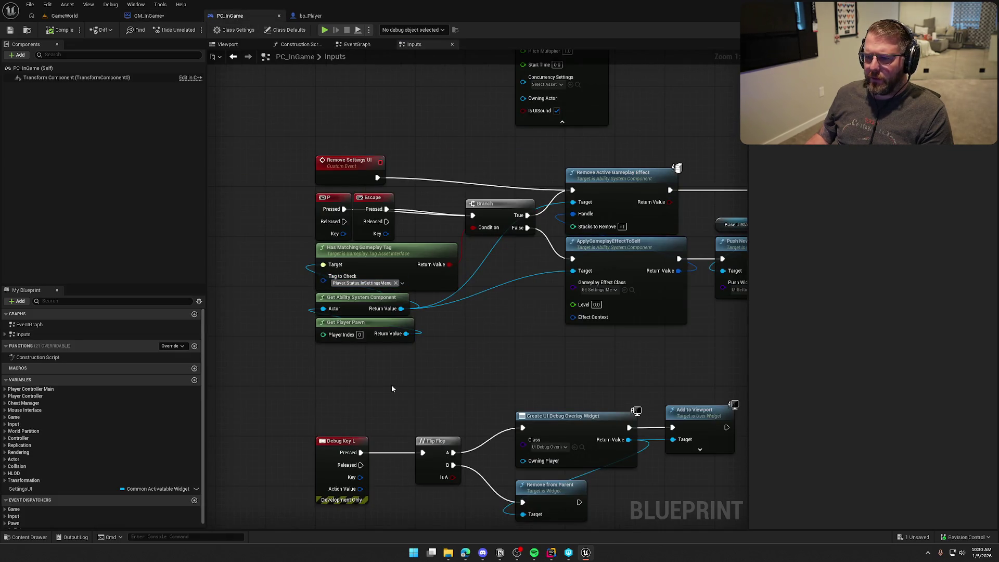
left_click_drag(382, 363, 420, 320)
Open the IMC_Default mapping context from the Logic > Input folder.
key("ctrl+space")
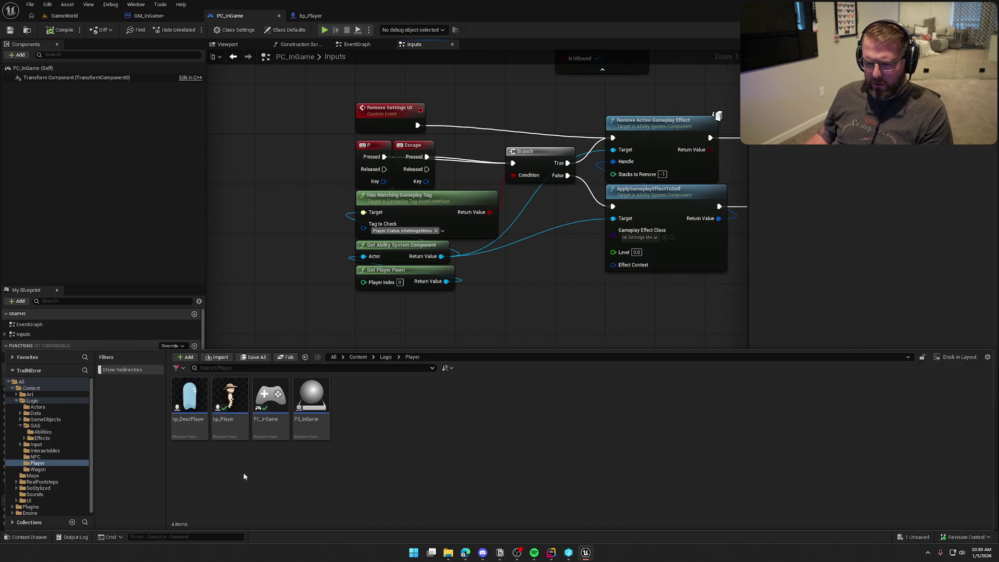
left_click(35, 445)
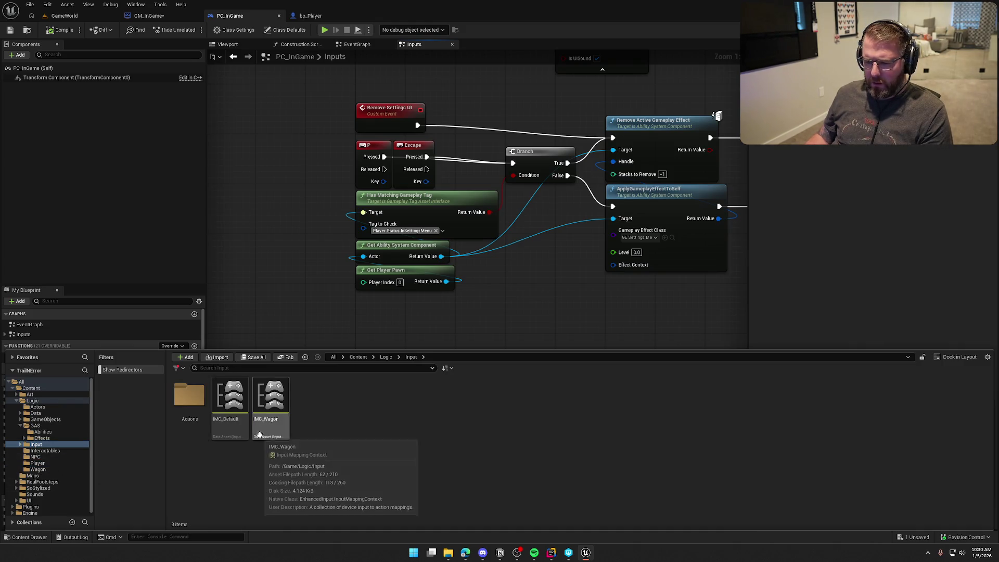
left_click(226, 409)
double_click(227, 408)
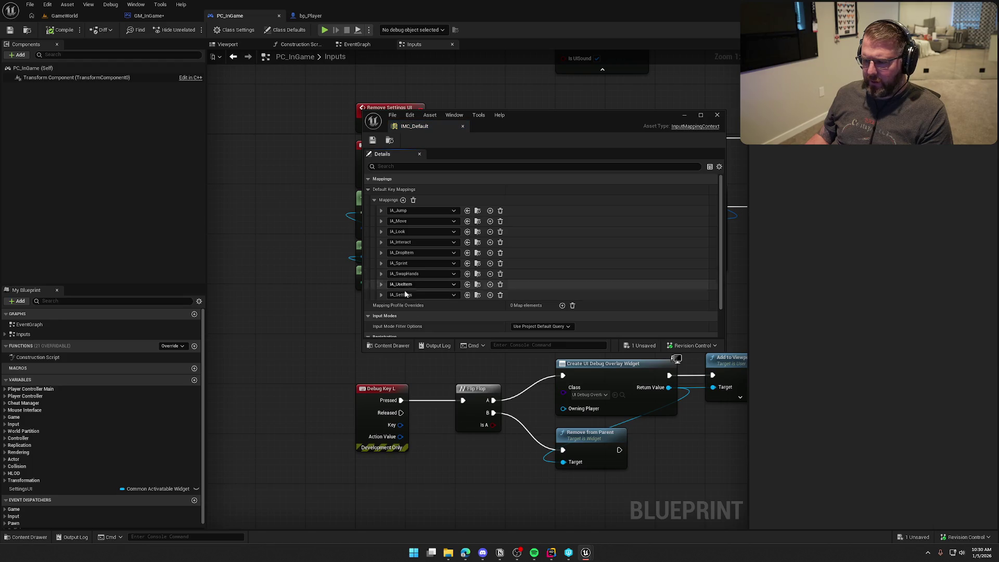
Remove the IA_Settings mapping from IMC_Default, save it and close the editor.
left_click(500, 296)
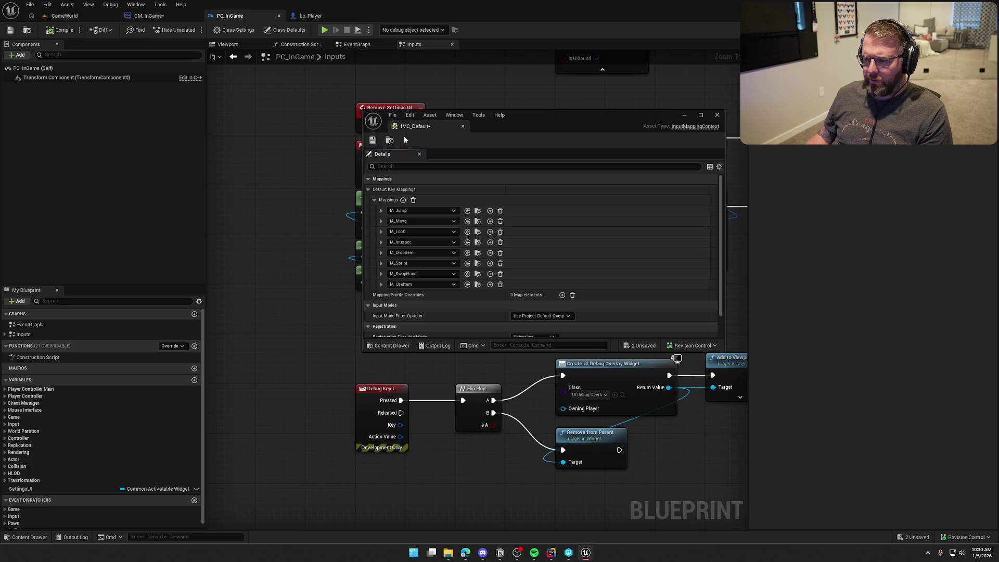
left_click(372, 140)
left_click(508, 367)
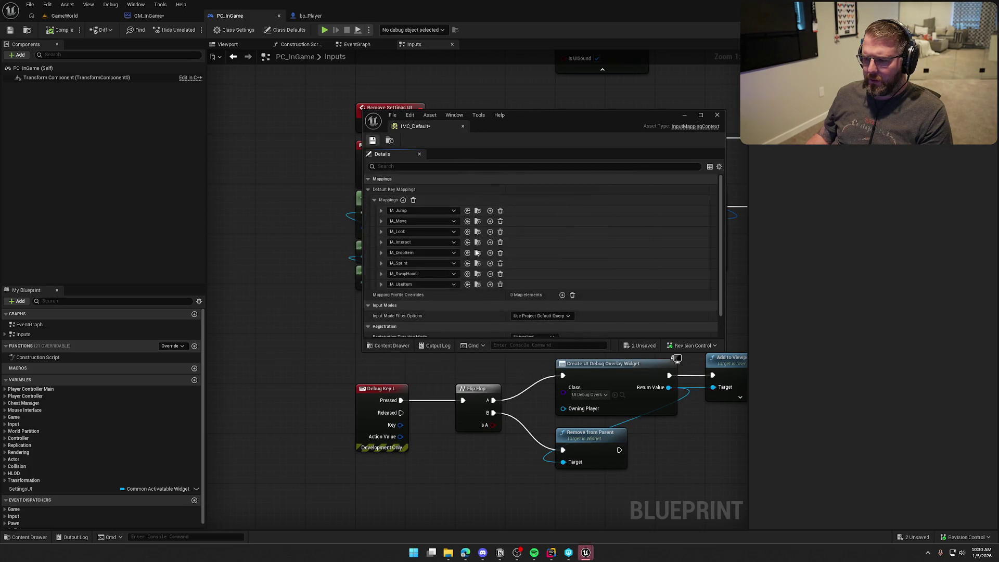
left_click(461, 127)
Force delete the IA_Settings asset from the Input/Actions folder.
key("ctrl+space")
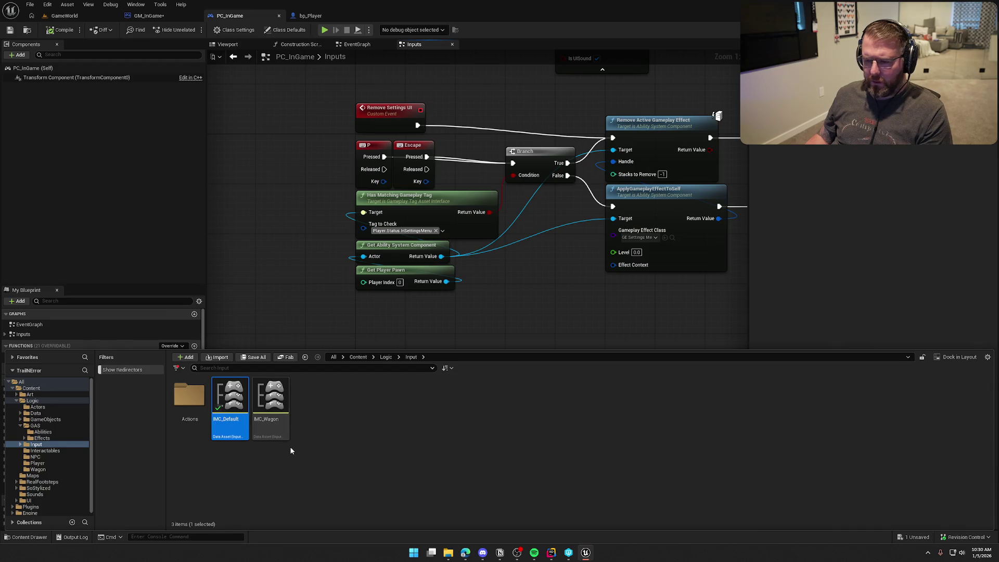
double_click(186, 395)
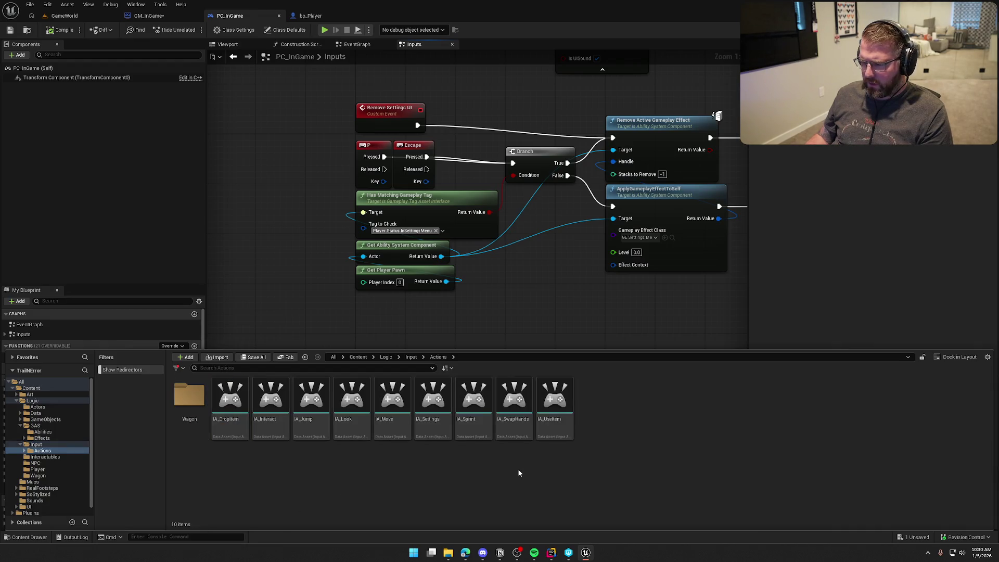
left_click(433, 401)
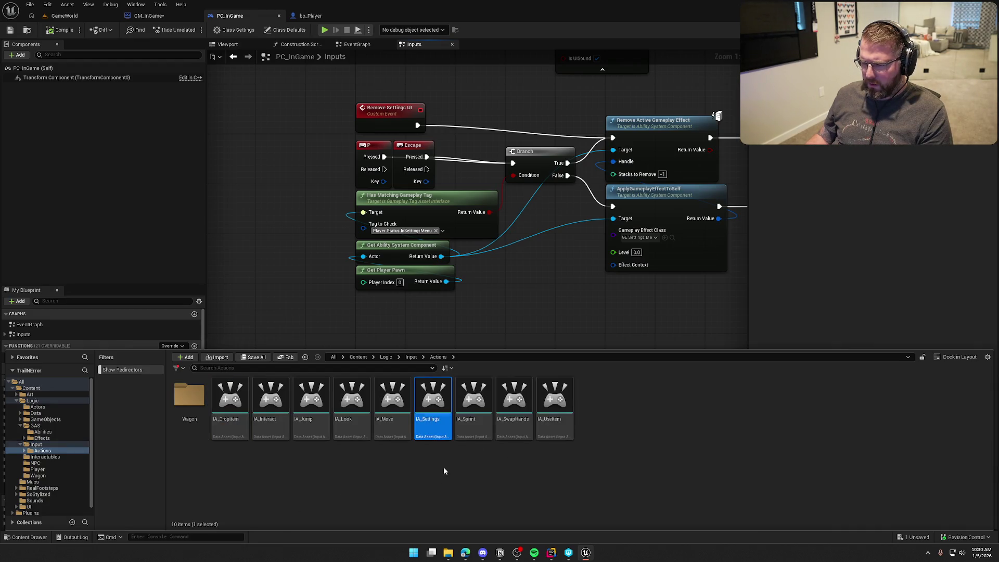
key("Delete")
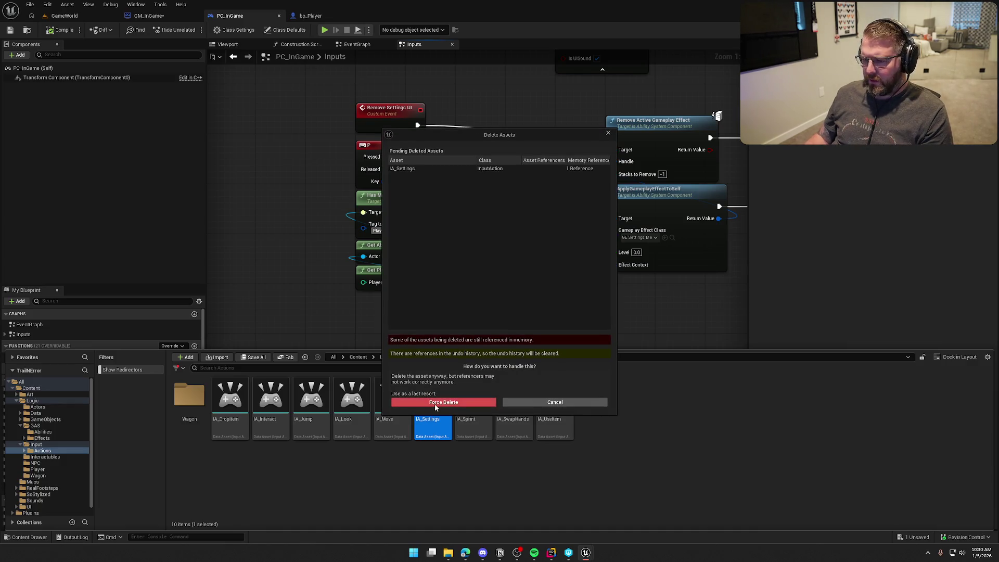
key("Escape")
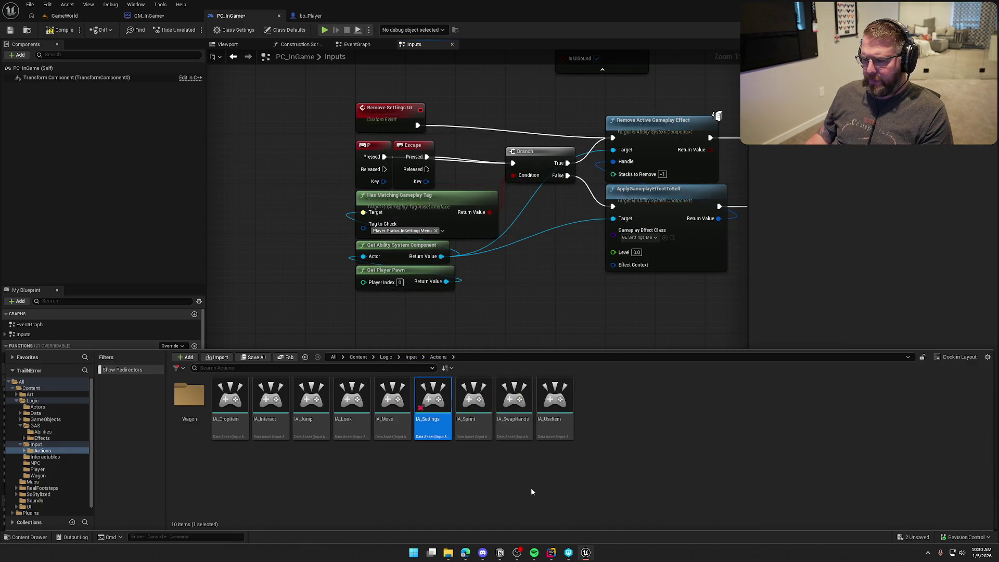
left_click(182, 401)
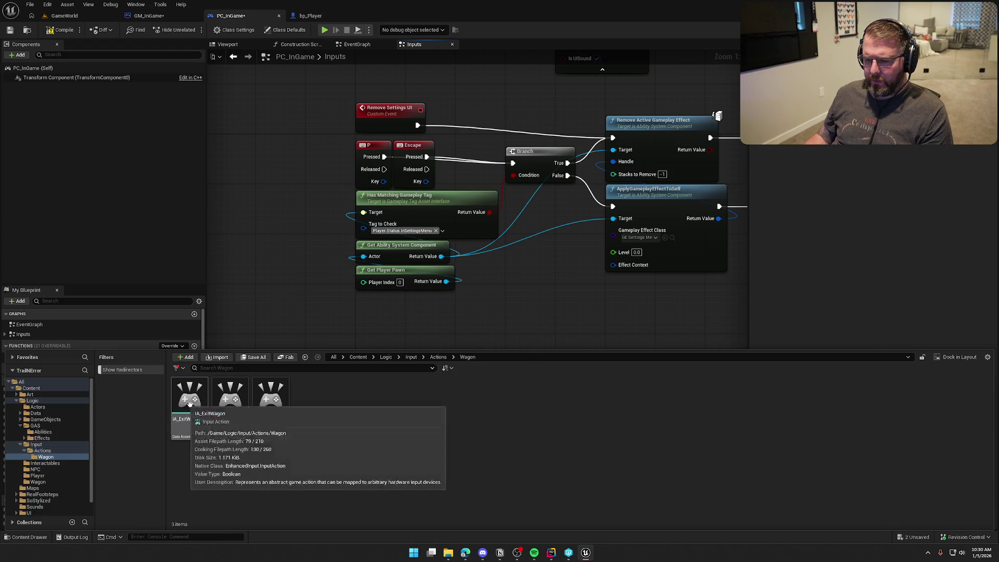
left_click(238, 241)
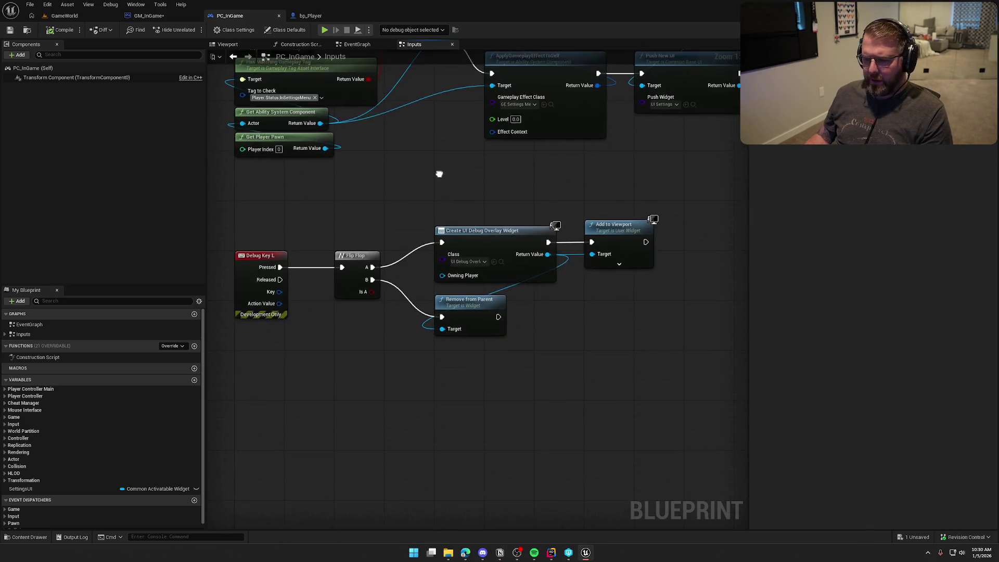
Play-test GameWorld briefly, walking forward with W, then stop the session.
left_click(64, 16)
left_click(193, 29)
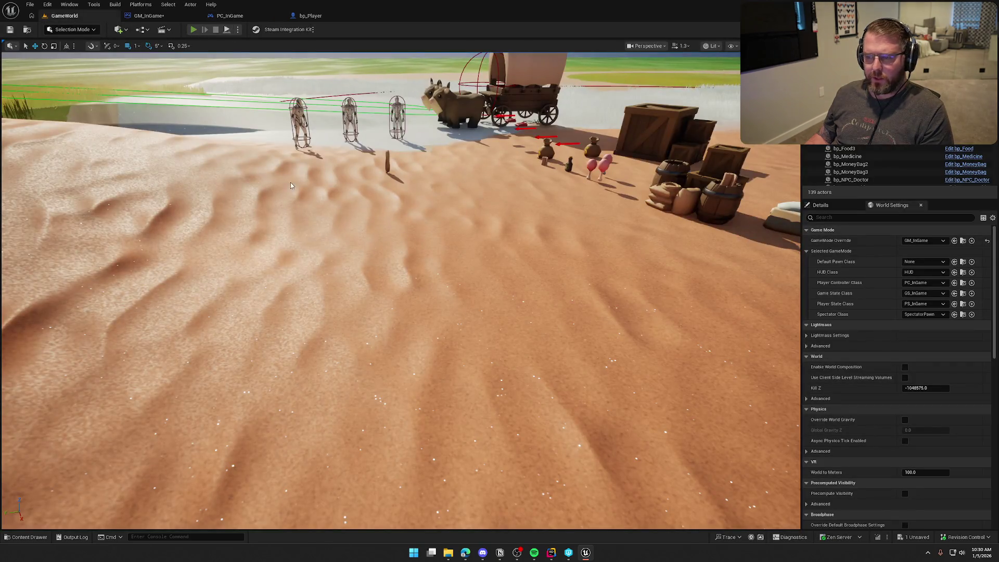
key("w")
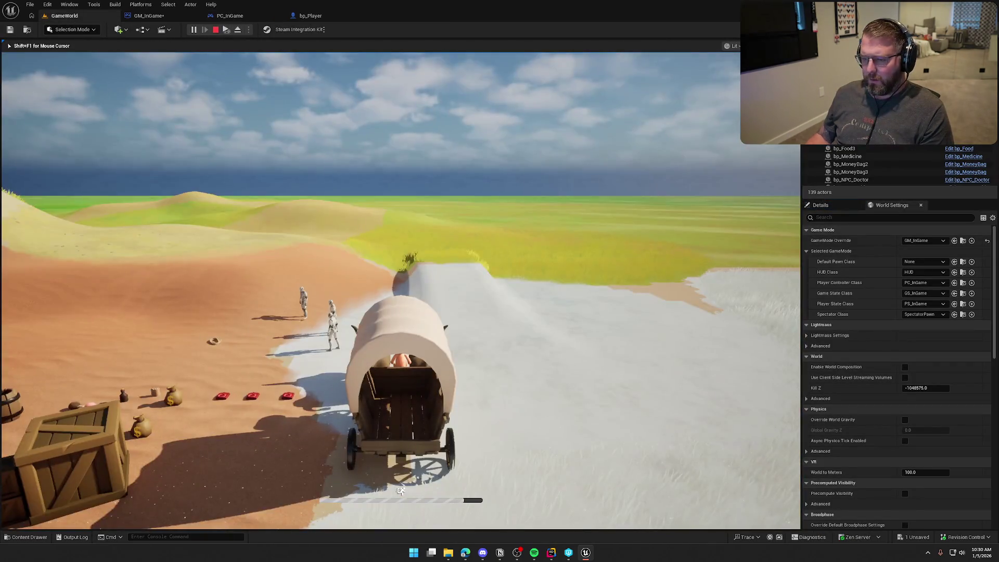
key("Escape")
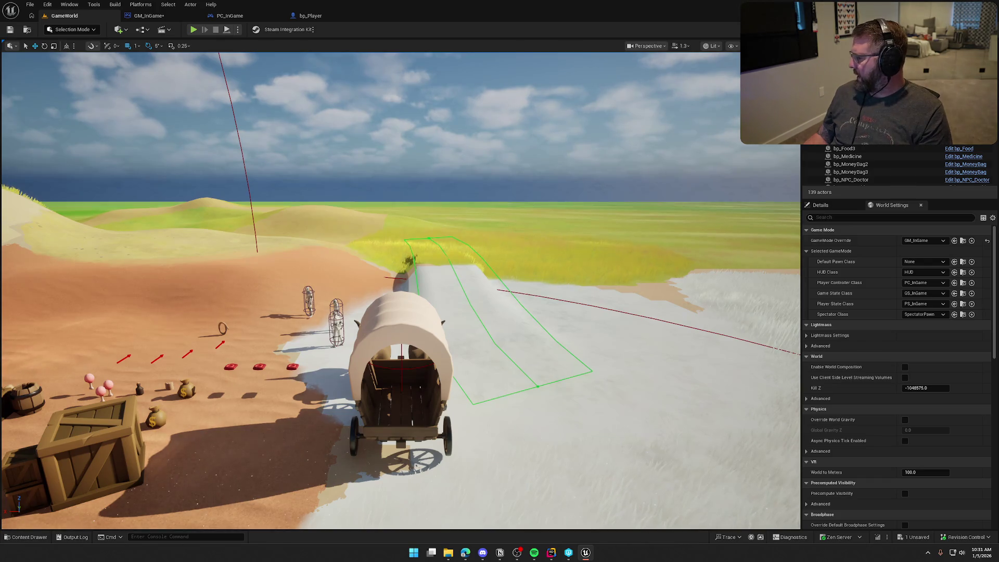
left_click_drag(438, 224, 423, 304)
Open the bp_Player Blueprint from the Logic > Player folder.
key("ctrl+space")
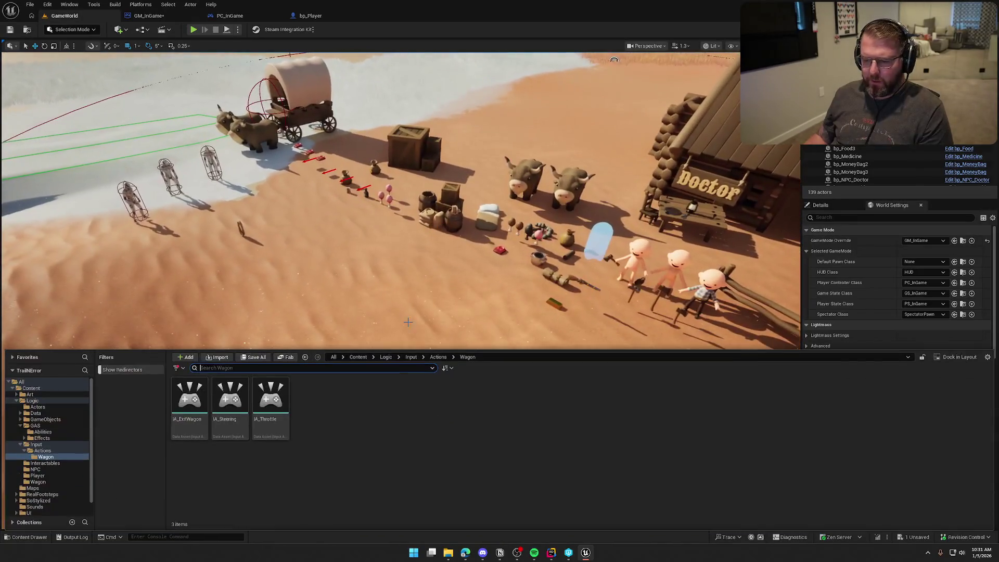
left_click(31, 445, "ctrl")
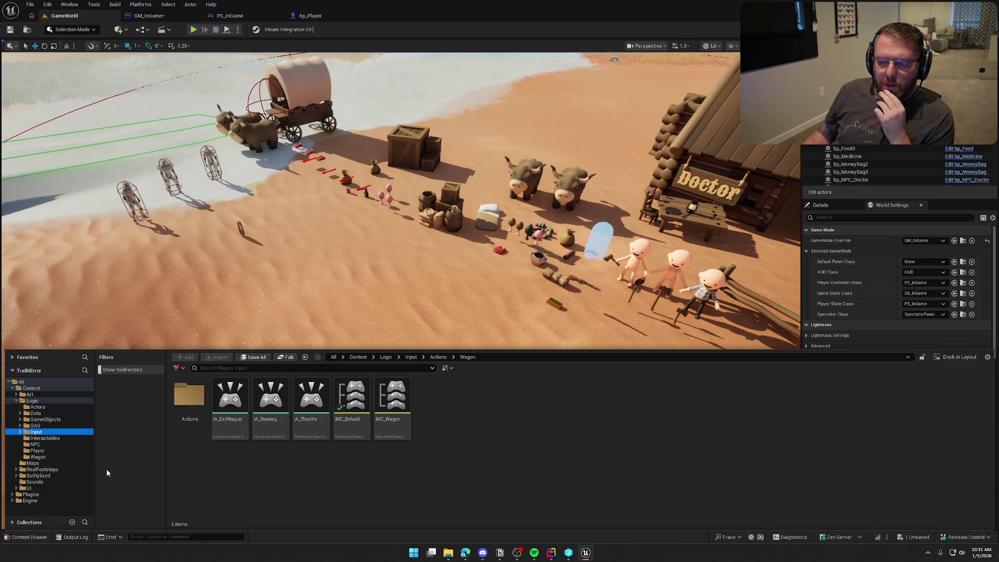
left_click(51, 450)
double_click(230, 398)
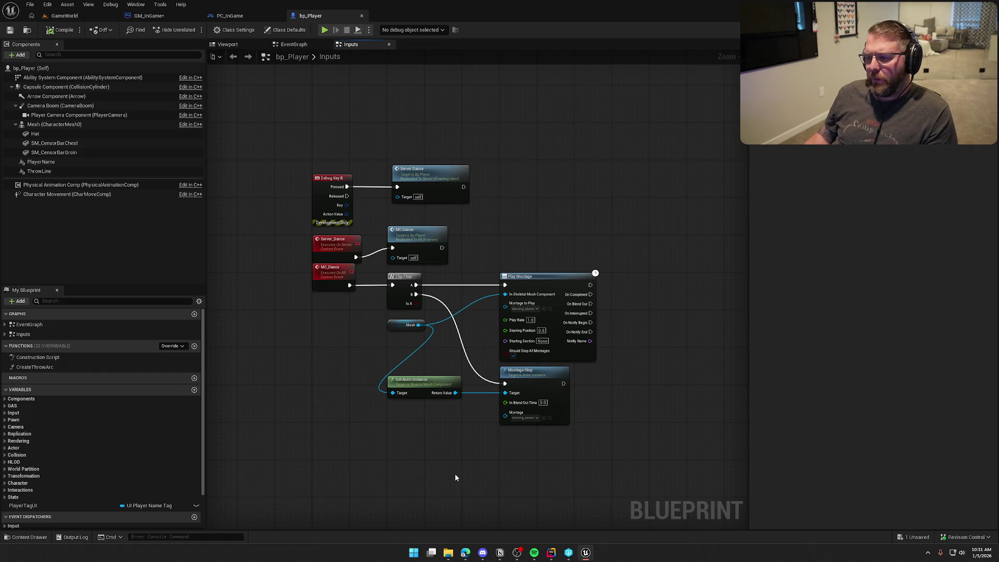
Jump to the Health Changed event in bp_Player's event graph and inspect its logic.
left_click_drag(423, 238, 427, 242)
scroll(548, 302, "up", 1)
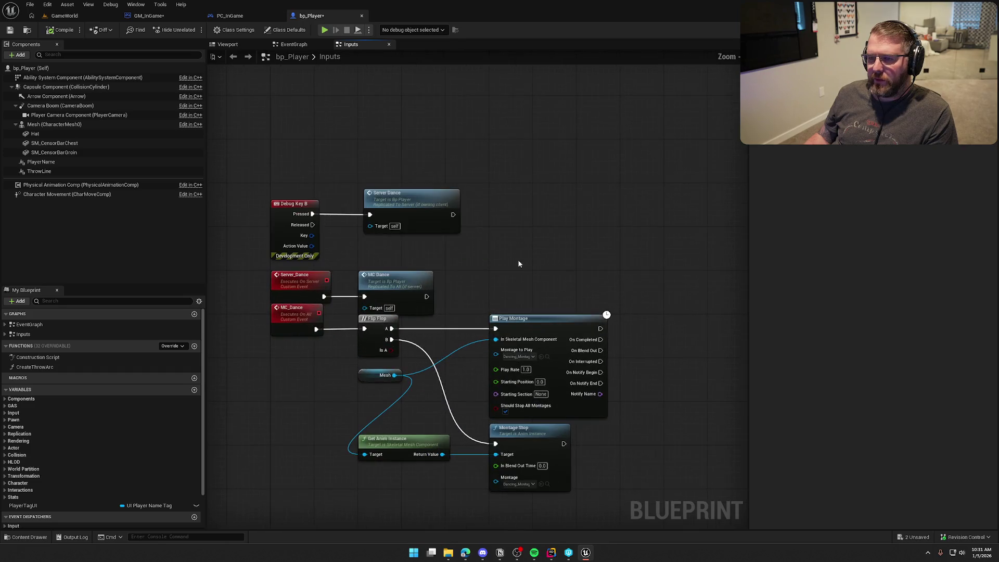
left_click(294, 45)
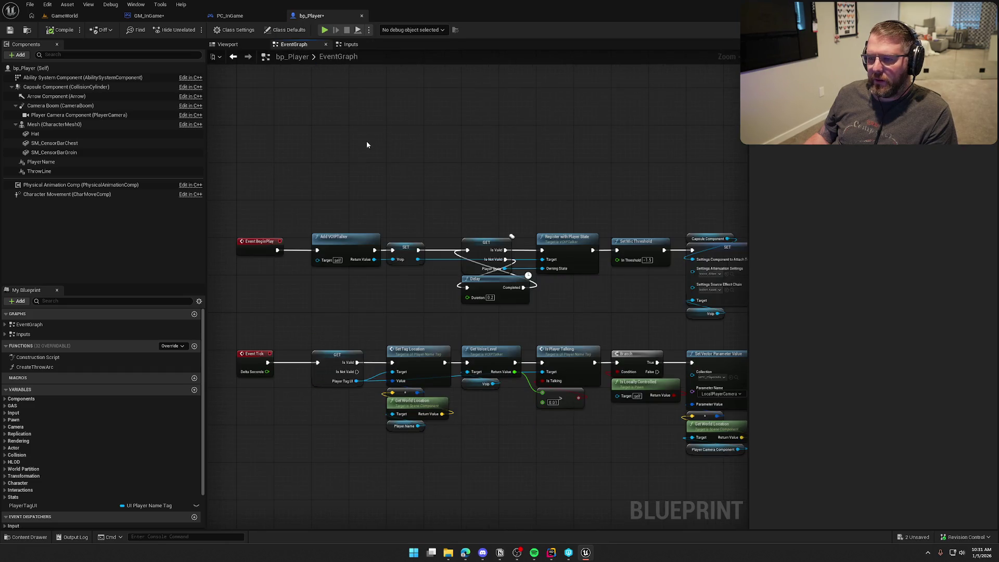
left_click(4, 324)
left_click(4, 392)
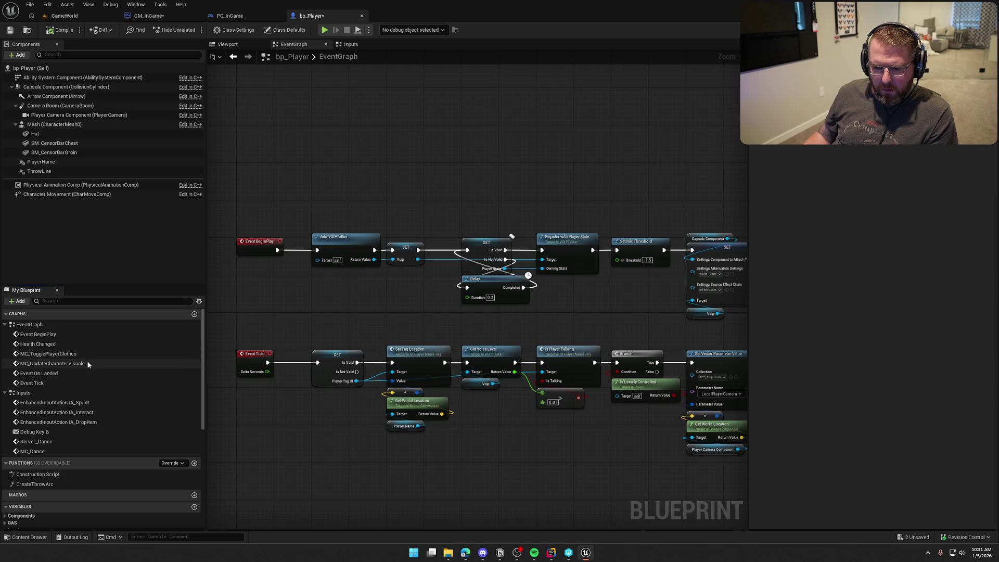
double_click(58, 344)
mouse_move(412, 343)
left_mouse_down()
mouse_move(324, 318)
mouse_move(377, 300)
left_mouse_up()
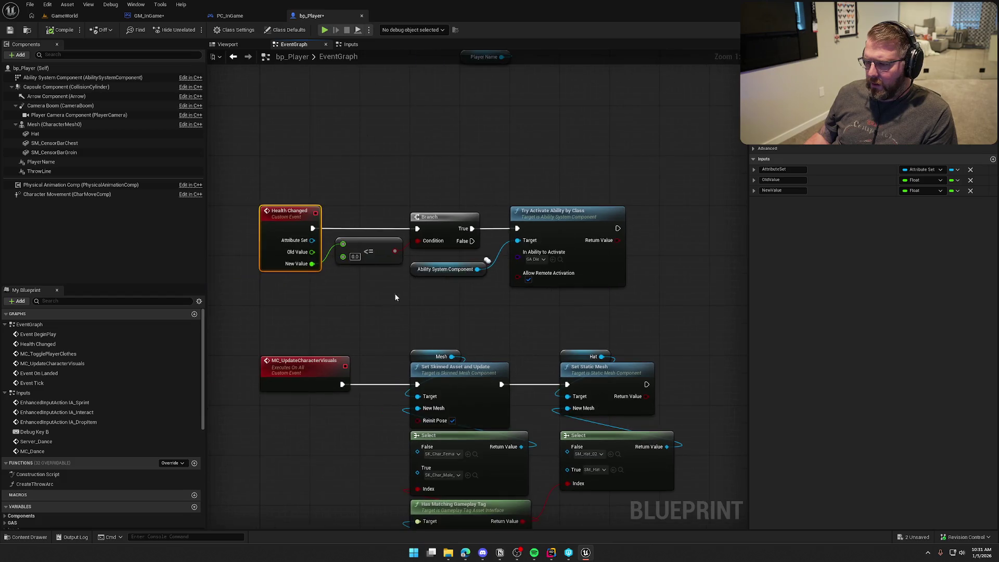
Open GA_Die and jump from its Apply Death Effects node to the C++ source.
left_click(560, 259)
double_click(190, 419)
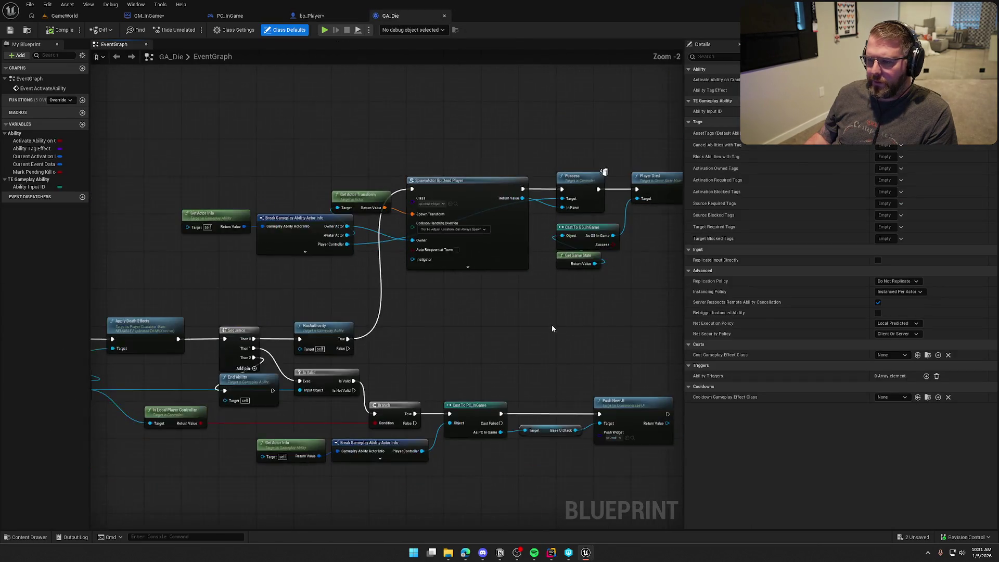
mouse_move(552, 328)
left_mouse_down()
mouse_move(522, 243)
mouse_move(803, 243)
mouse_move(795, 240)
left_mouse_up()
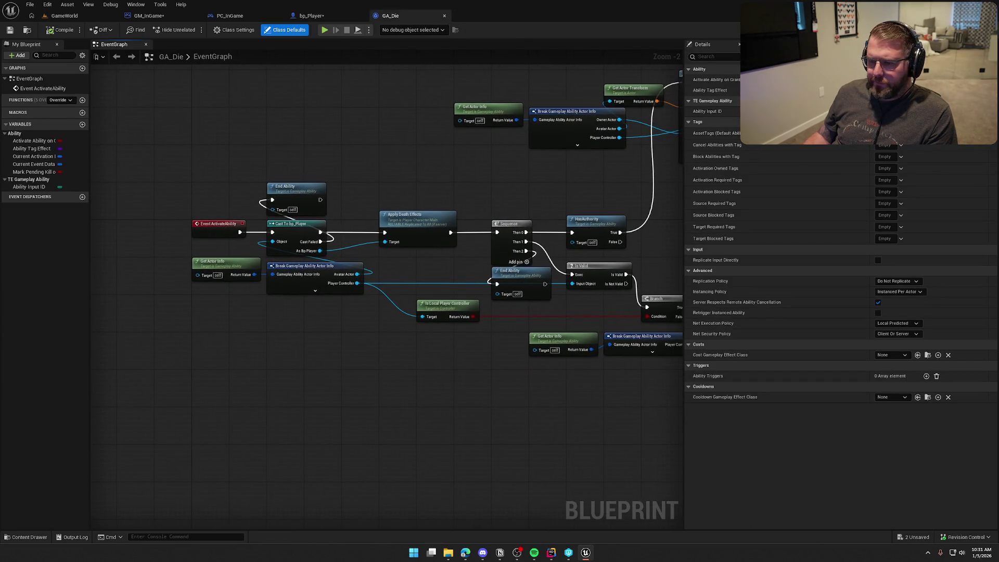
left_click_drag(423, 224, 375, 213)
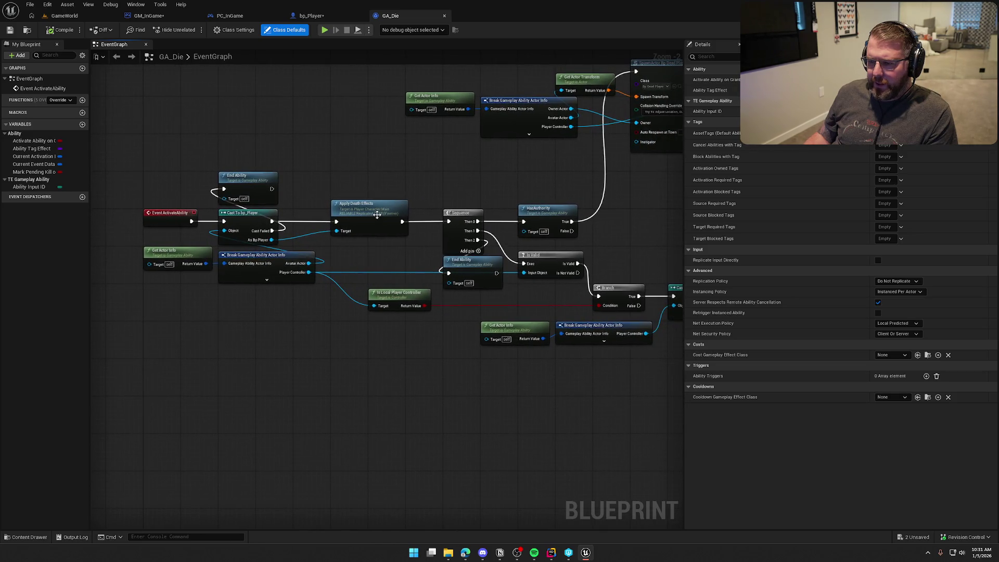
left_click(375, 212)
mouse_move(380, 254)
left_mouse_down()
mouse_move(328, 260)
mouse_move(305, 251)
left_mouse_up()
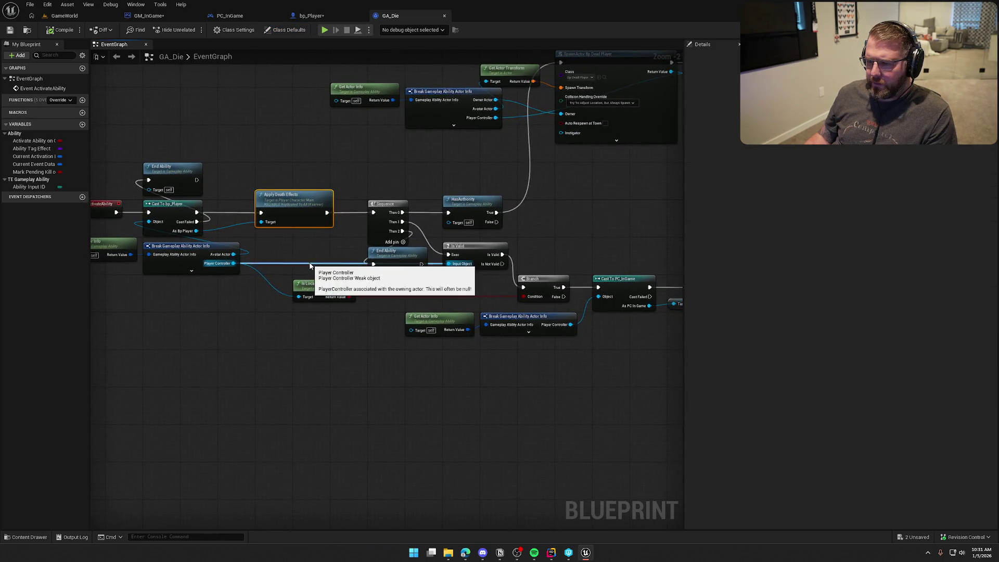
mouse_move(607, 214)
left_mouse_down()
mouse_move(236, 217)
mouse_move(370, 352)
mouse_move(567, 239)
left_mouse_up()
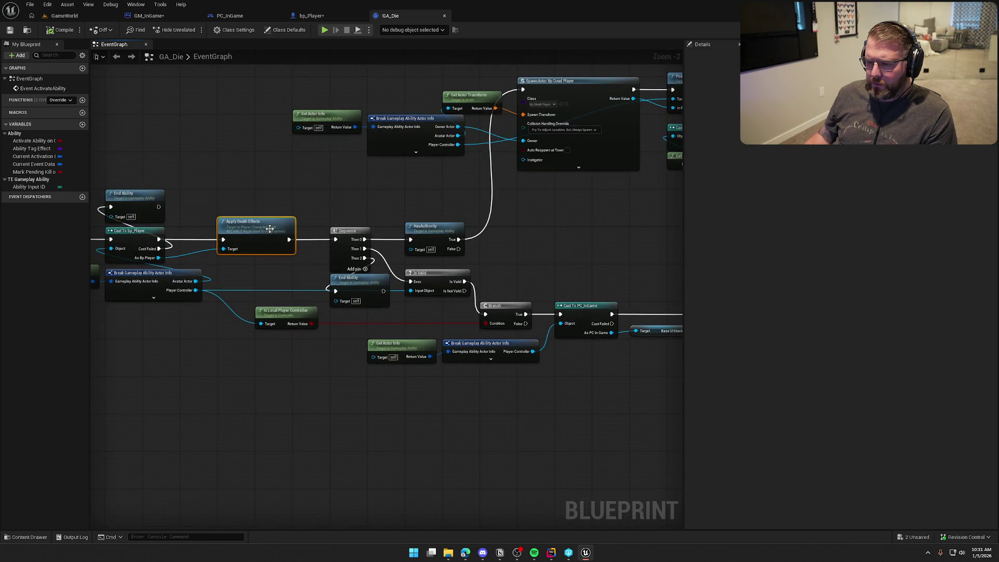
double_click(270, 228)
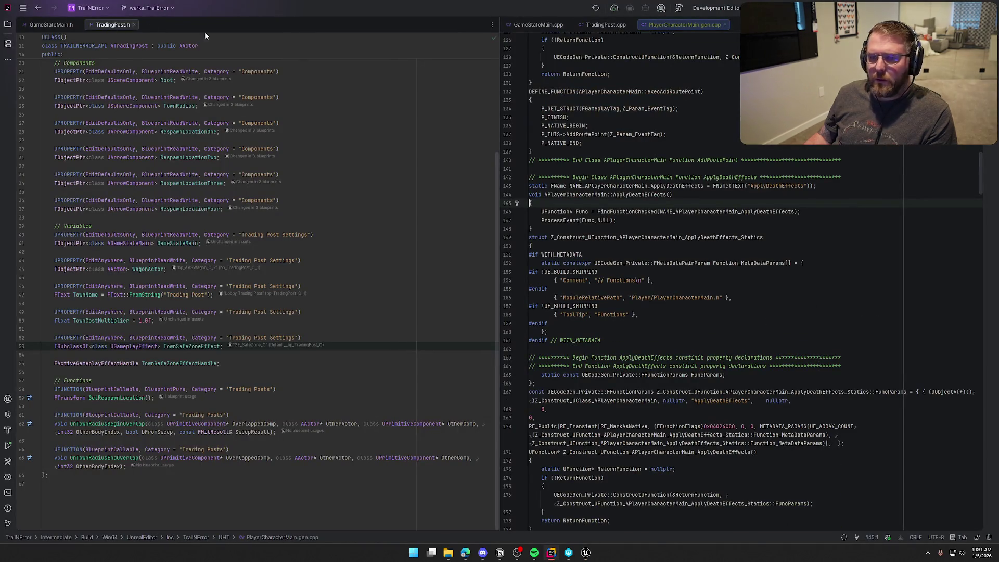
Close the gen.cpp file and open PlayerCharacterMain.h and .cpp side by side.
left_click(724, 24)
left_click(7, 24)
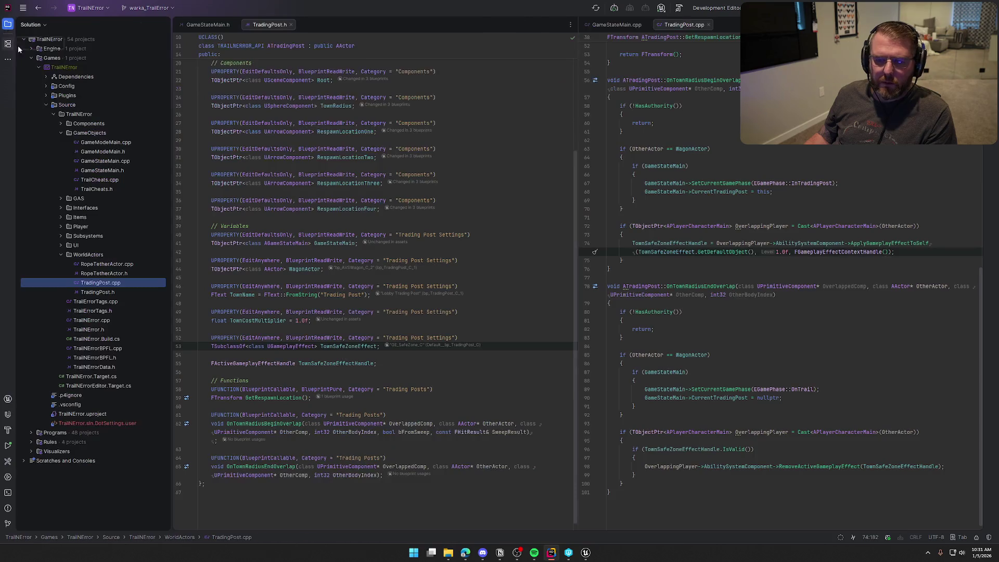
left_click(60, 226)
double_click(109, 263)
left_click(120, 253)
double_click(119, 254)
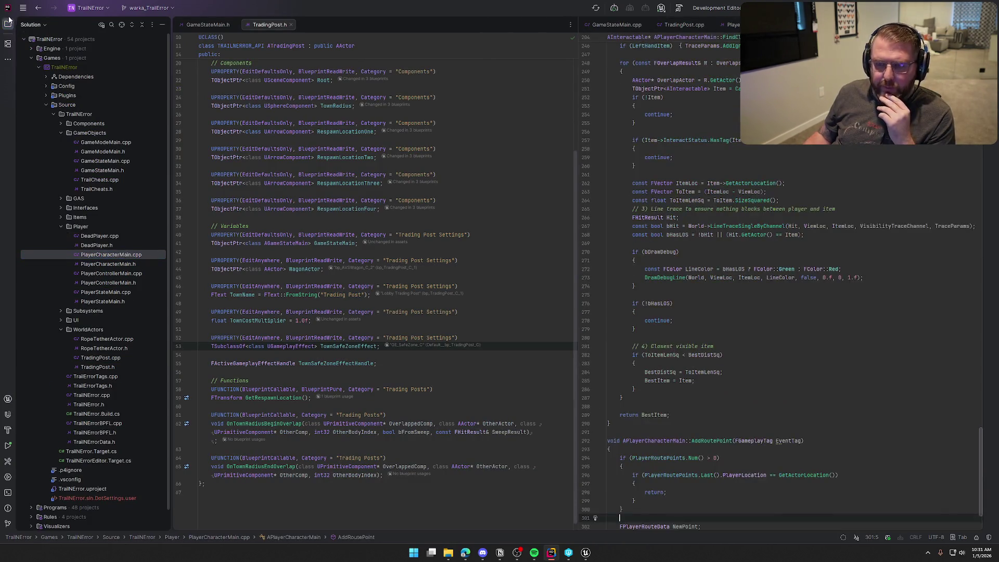
left_click_drag(678, 26, 171, 26)
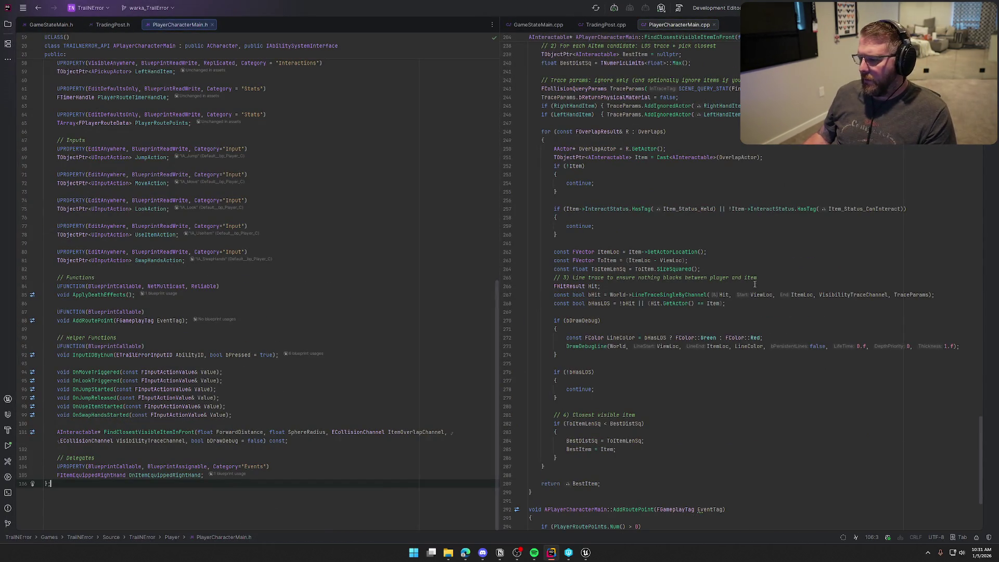
Find ApplyDeathEffects in PlayerCharacterMain.cpp with a text search.
left_click(776, 346)
key("ctrl+f")
type("app")
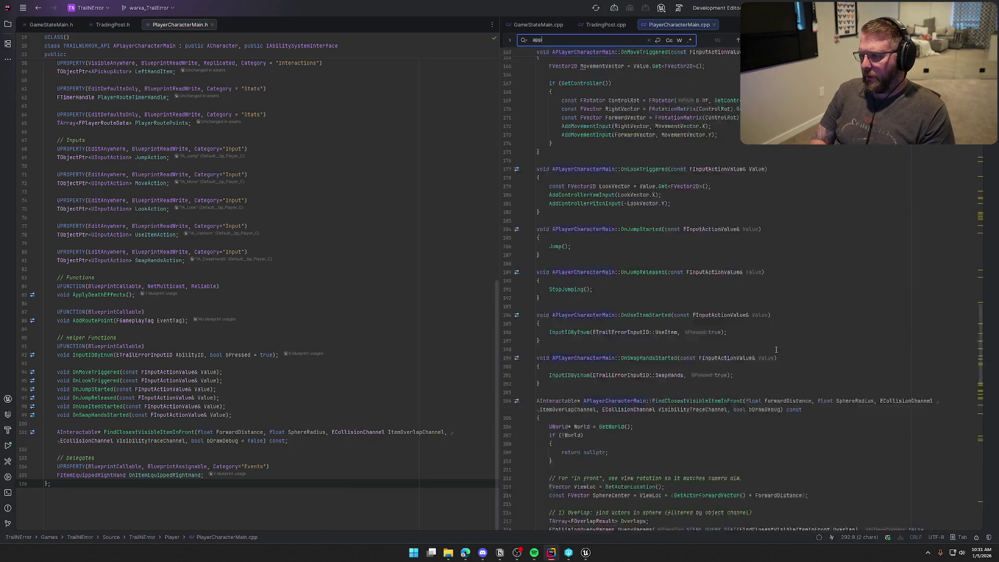
type("lydea")
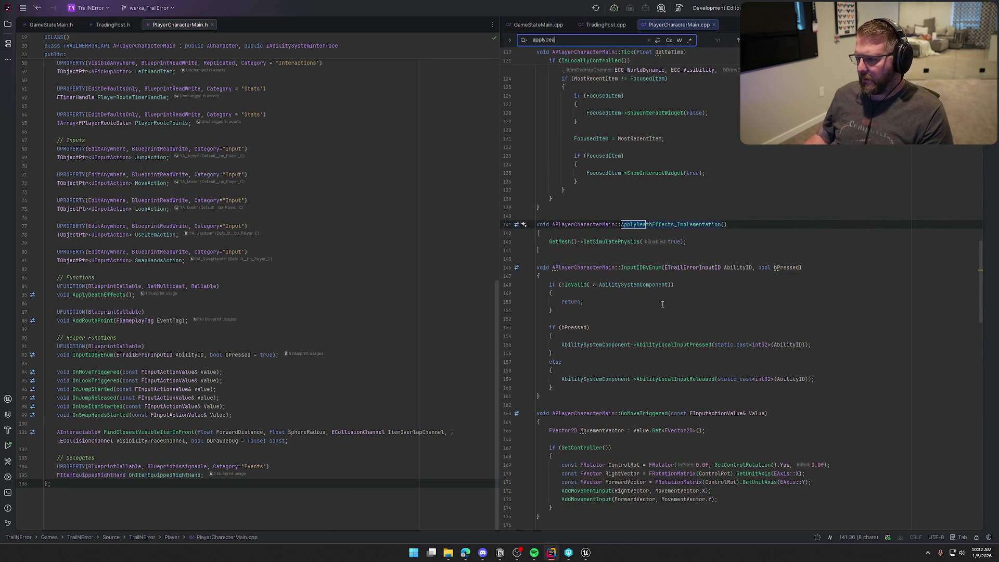
key("Escape")
After SetSimulatePhysics, add if (RightHandItem) { RightHandItem->ThrowItem() }, then return to Unreal.
left_click(708, 242)
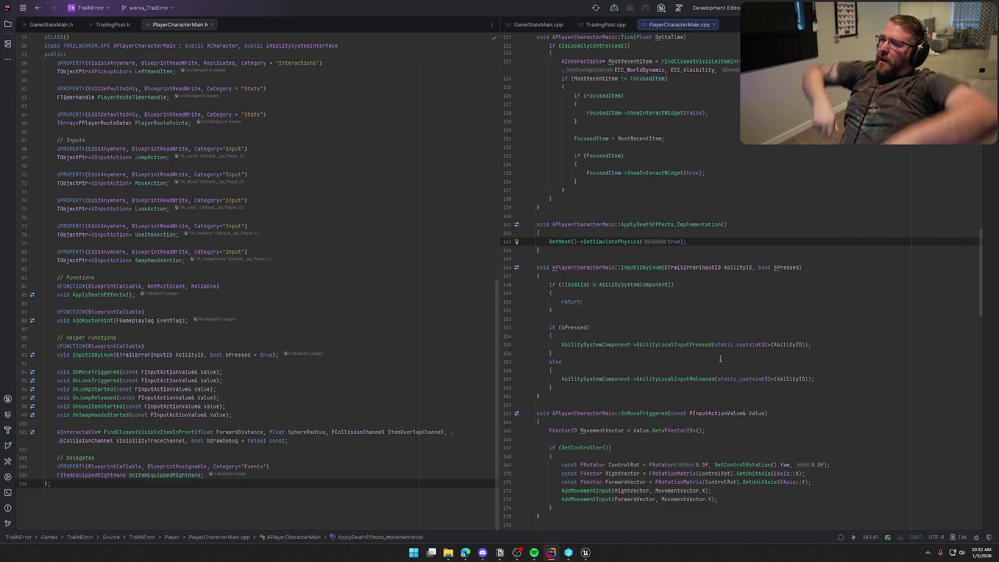
key("Return")
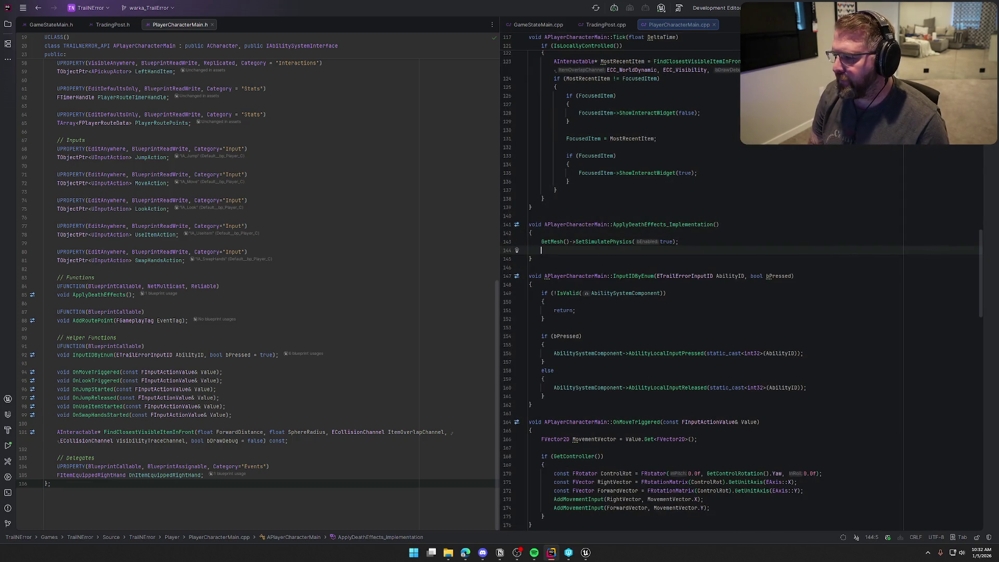
type("if (")
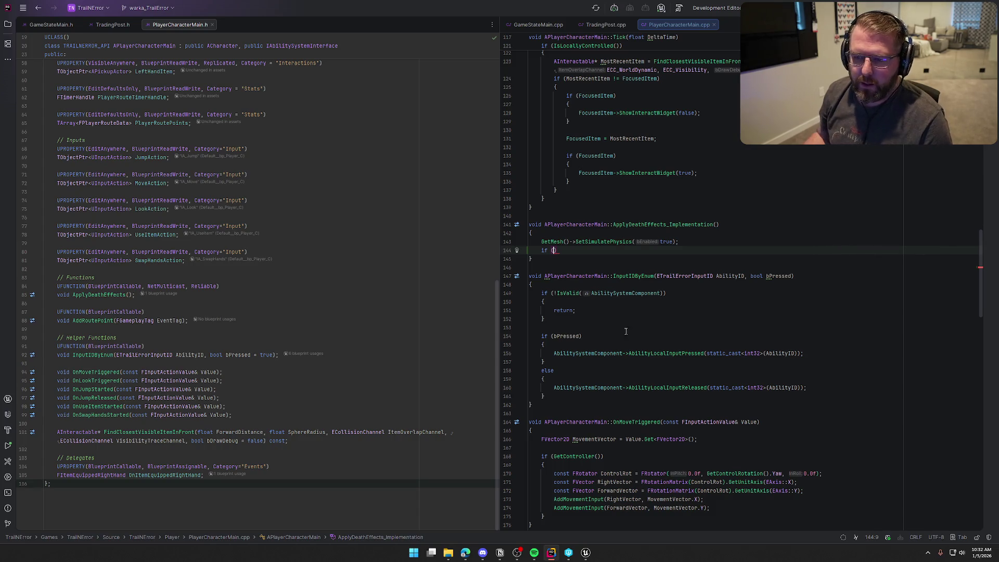
scroll(383, 368, "up", 3)
type("RightHand")
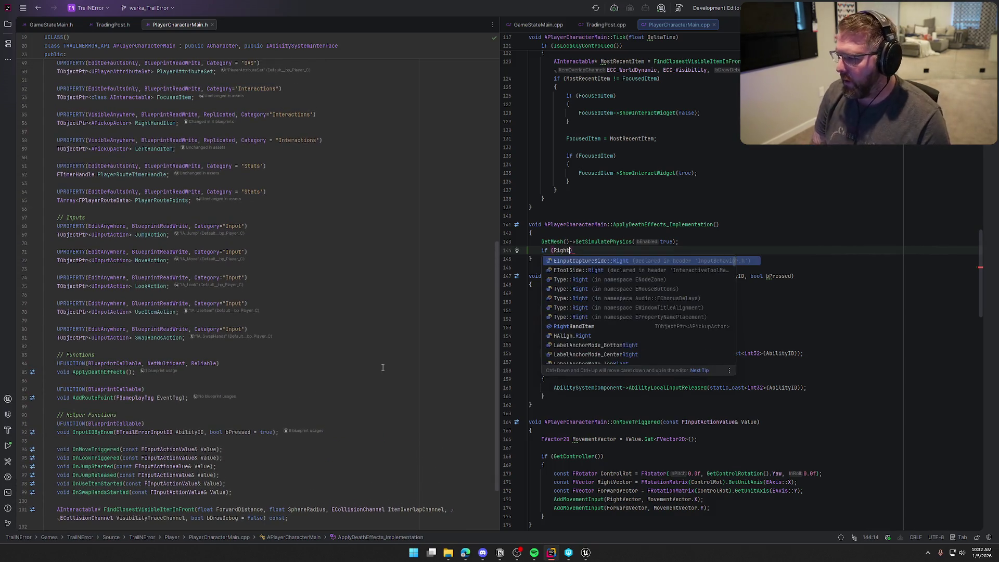
key("Return")
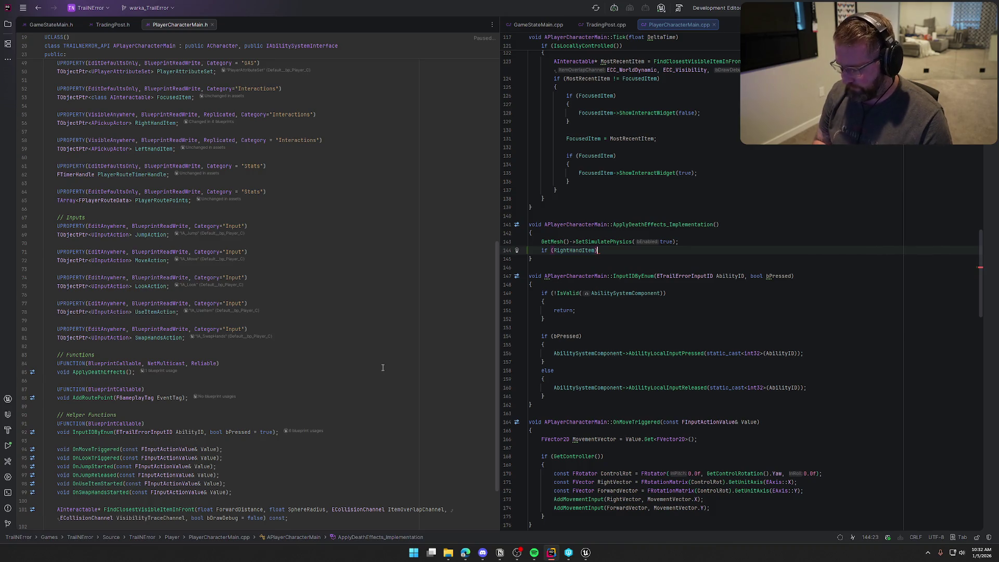
key("Return")
type("{")
key("Return")
type("RightHand")
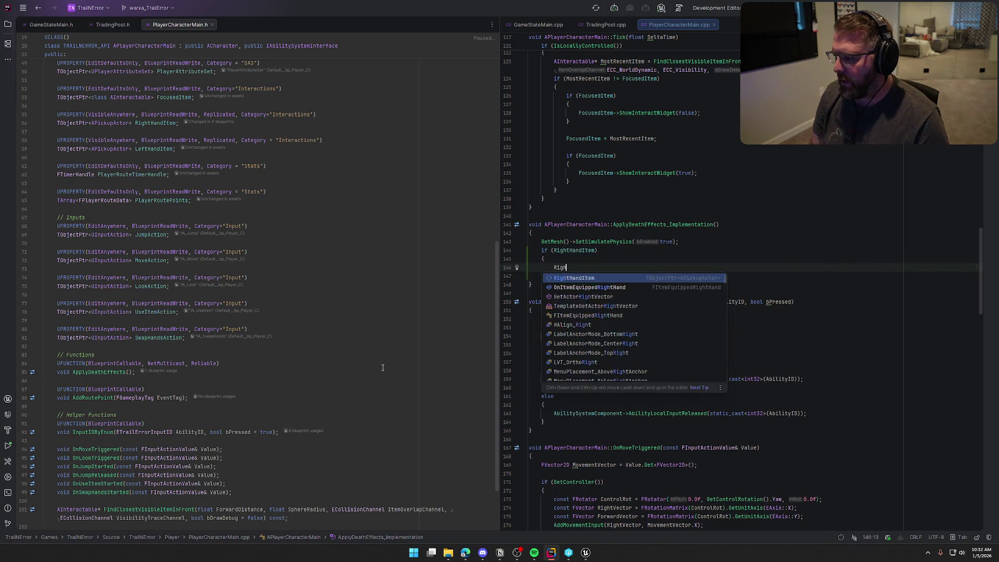
key("Return")
type("->Throw")
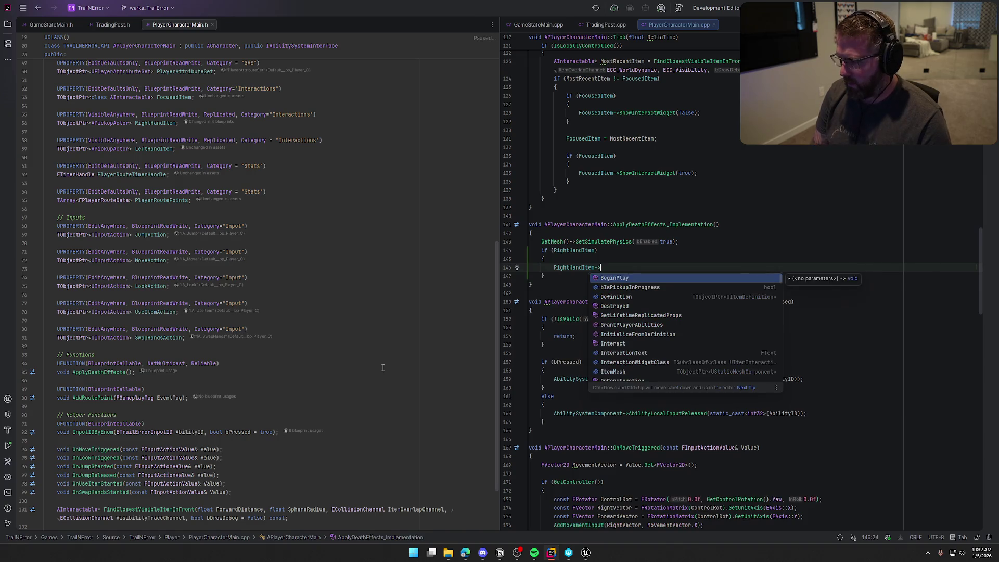
key("Return")
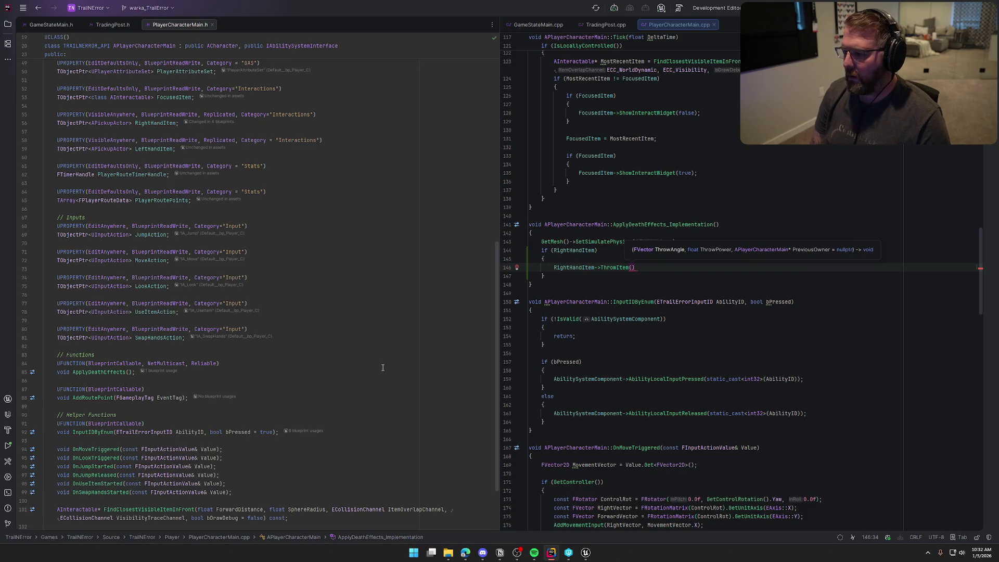
left_click(586, 552)
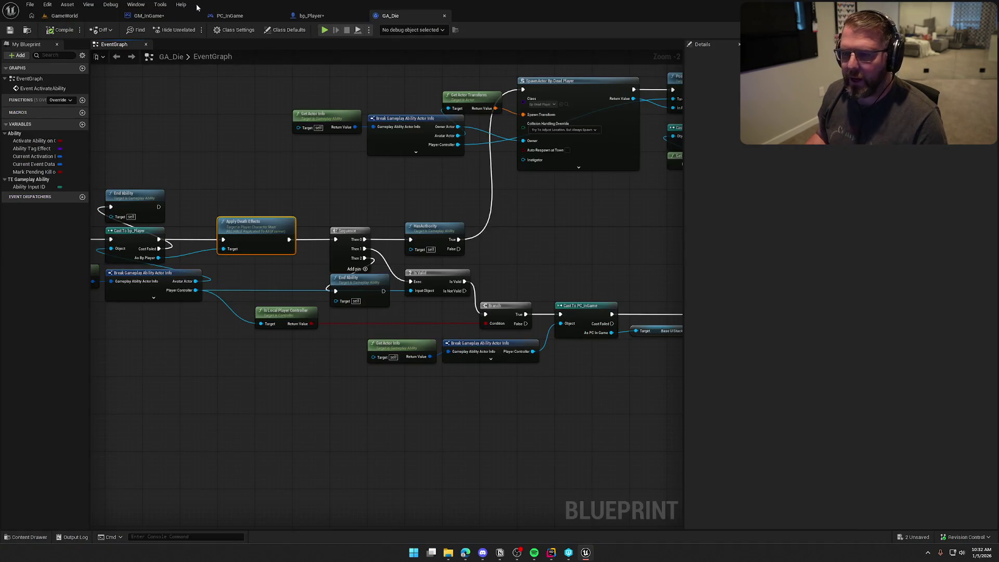
Open GA_DropThrow and pan its graph to inspect the Throw Item angle and power inputs.
key("ctrl+space")
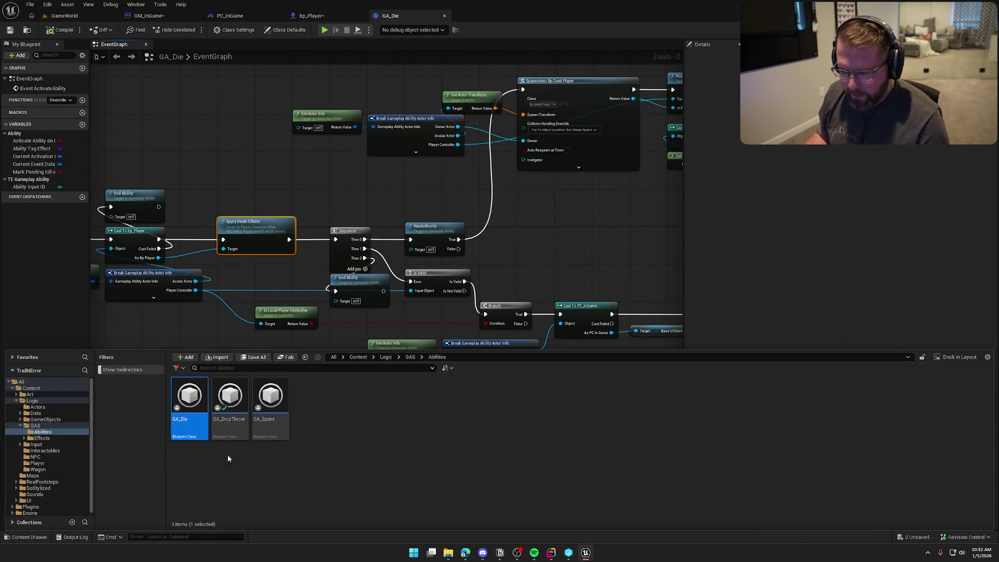
double_click(230, 406)
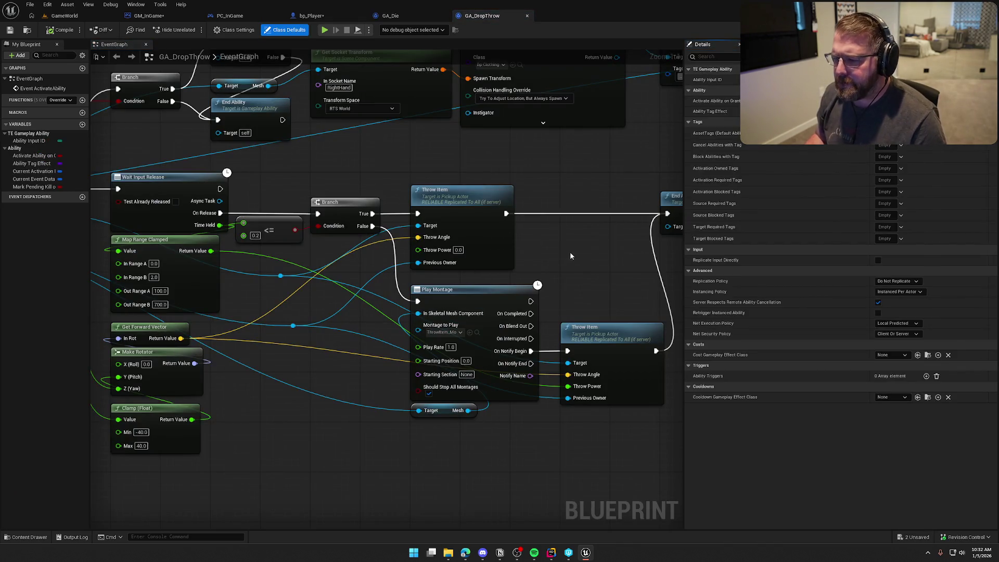
mouse_move(570, 252)
left_mouse_down()
mouse_move(599, 211)
mouse_move(618, 204)
left_mouse_up()
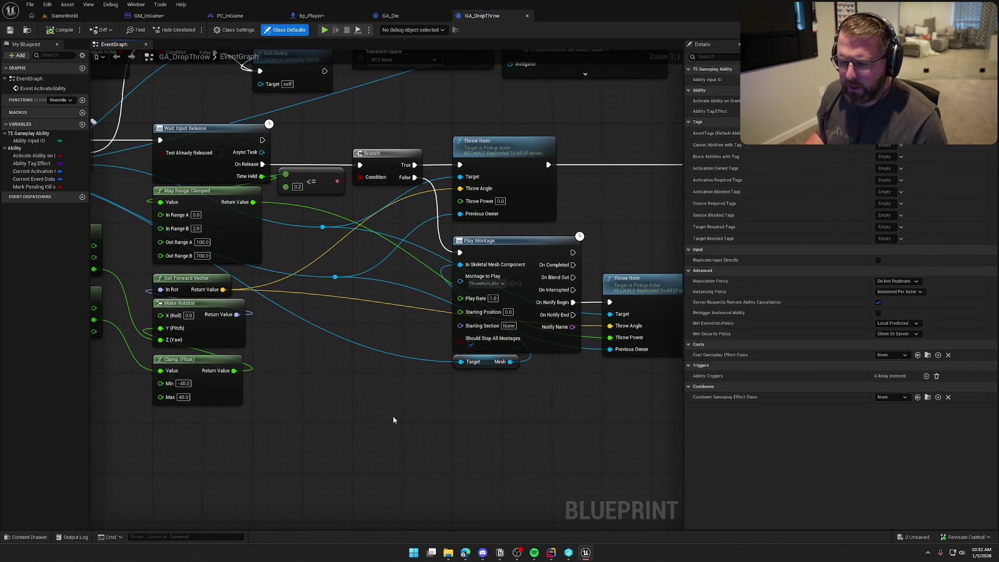
mouse_move(393, 416)
left_mouse_down()
mouse_move(442, 415)
mouse_move(495, 391)
left_mouse_up()
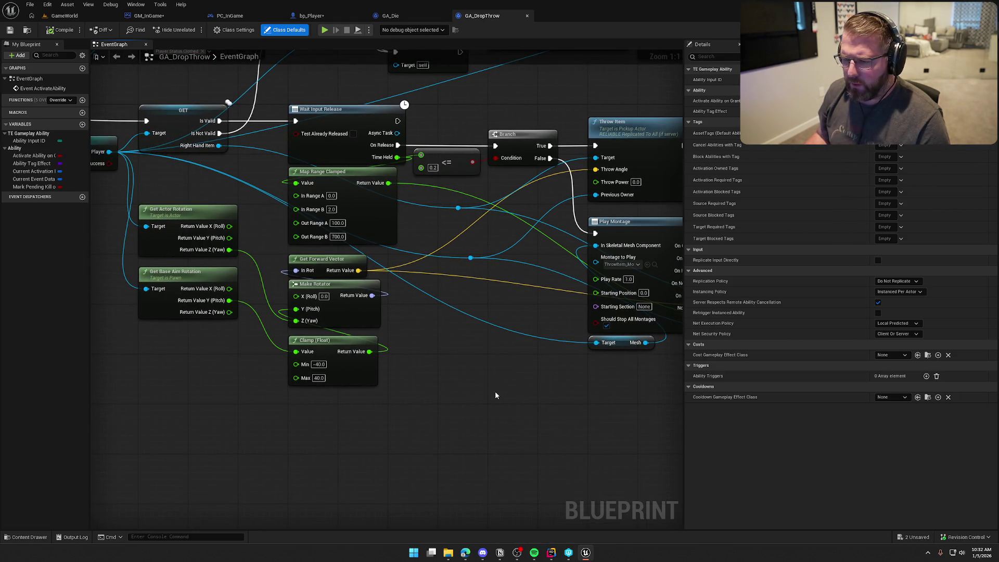
left_click_drag(495, 395, 419, 399)
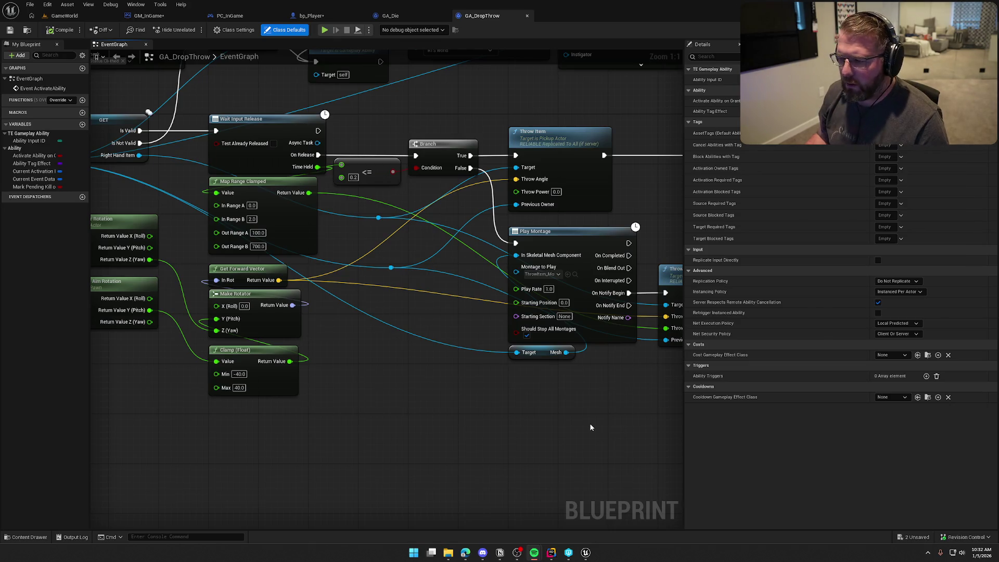
mouse_move(519, 413)
left_mouse_down()
mouse_move(618, 421)
mouse_move(392, 397)
mouse_move(512, 385)
left_mouse_up()
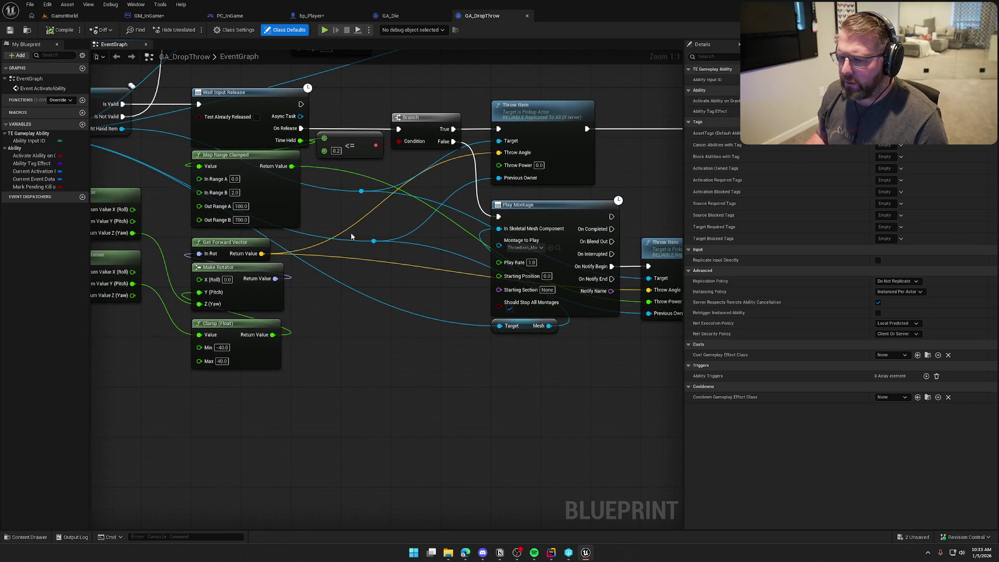
left_click_drag(346, 338, 438, 347)
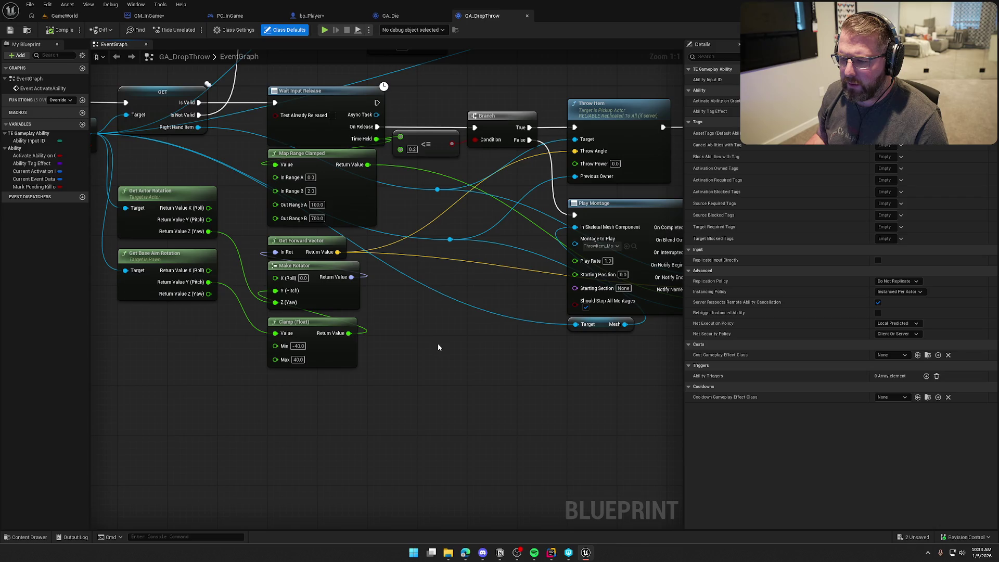
mouse_move(438, 347)
left_mouse_down()
mouse_move(576, 357)
mouse_move(410, 340)
left_mouse_up()
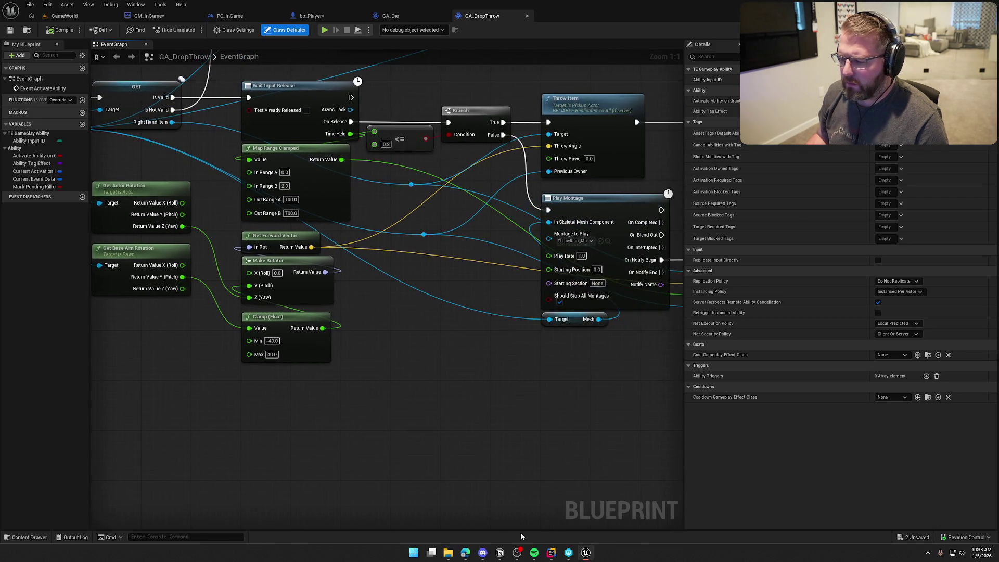
Call ThrowItem with FVector(), a power value and 'this' as previous owner, then null RightHandItem.
left_click(551, 552)
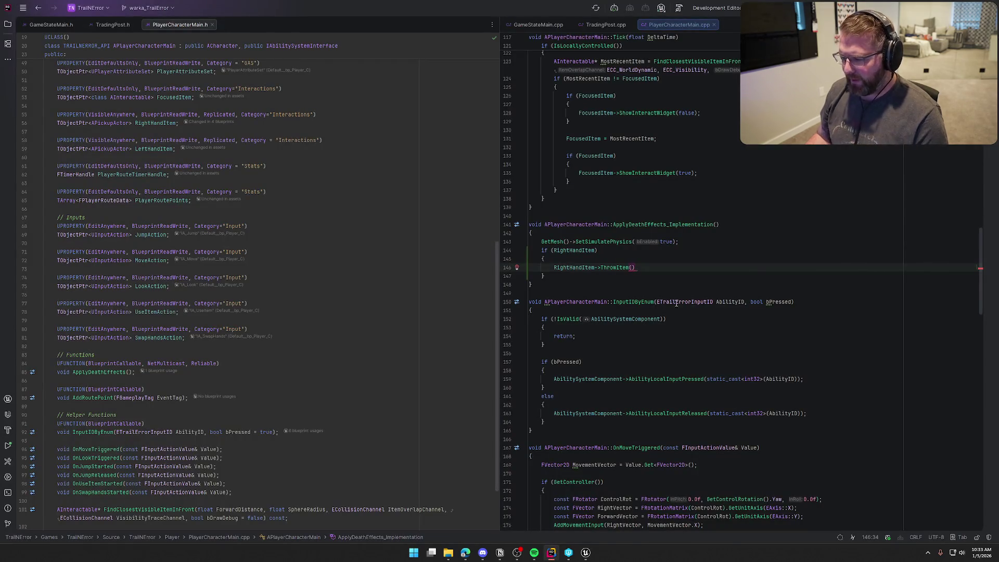
type(";")
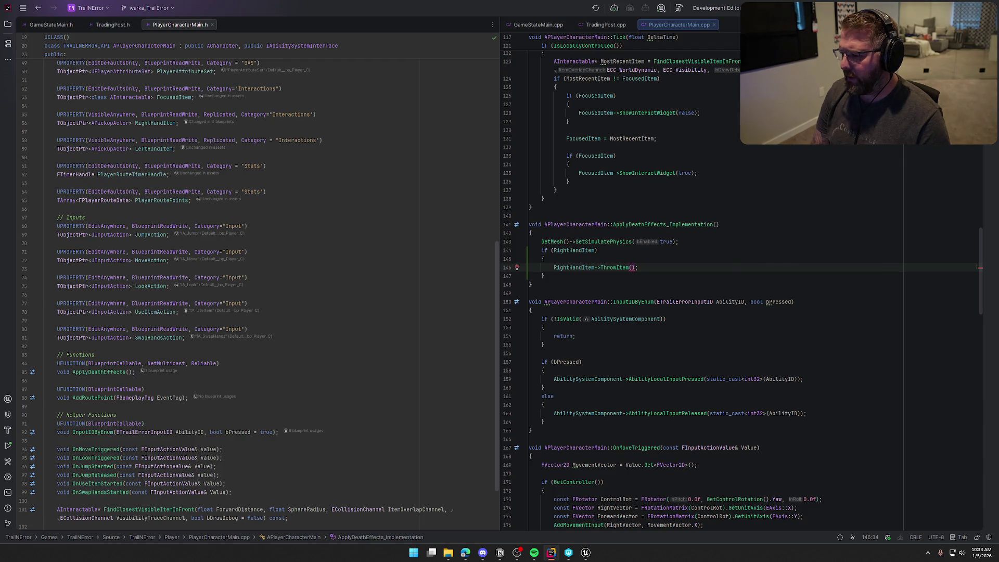
type("FVector")
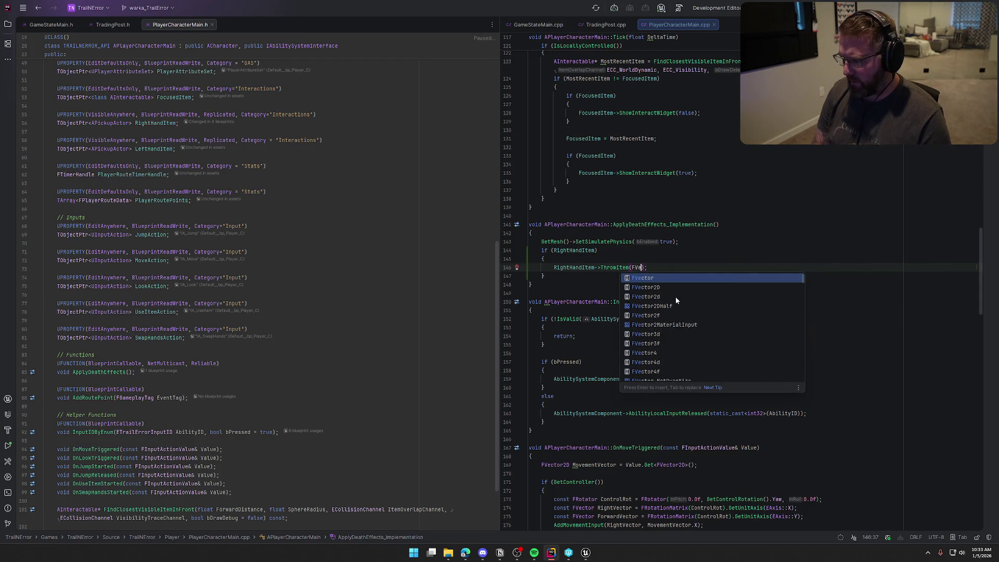
type("(), ")
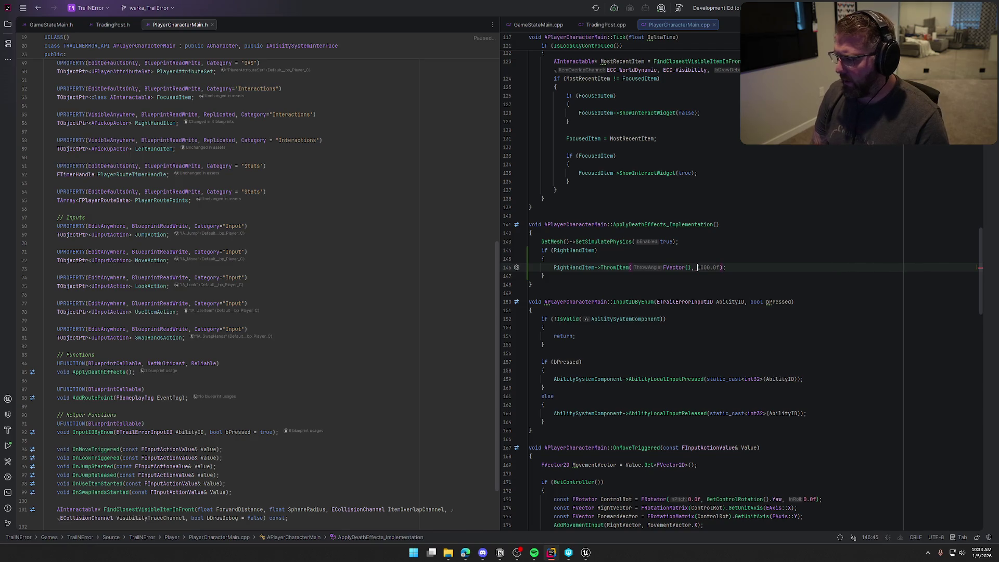
type("5")
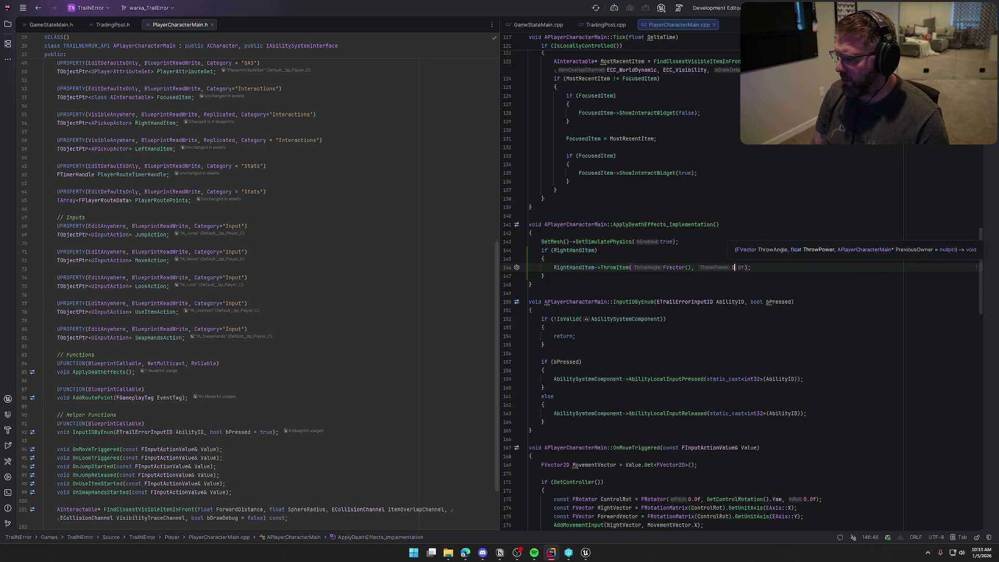
type(".0f);")
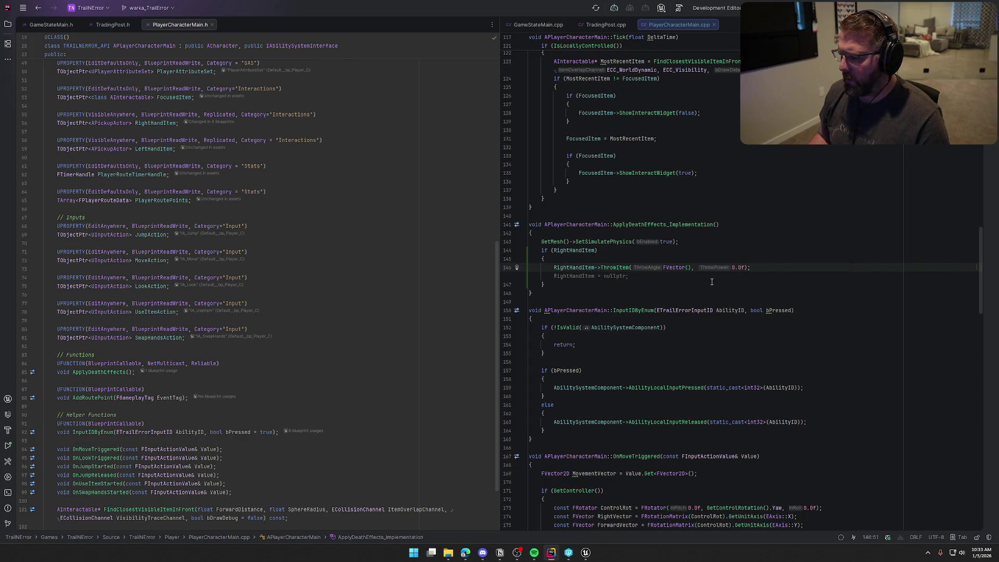
key("Tab")
mouse_move(621, 269)
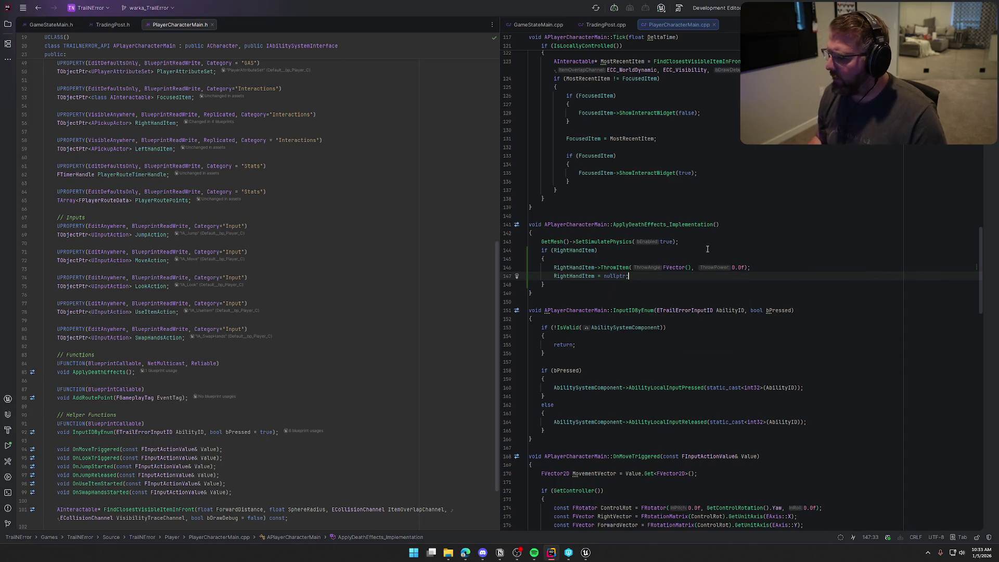
type(";")
left_click(750, 269)
type(", ")
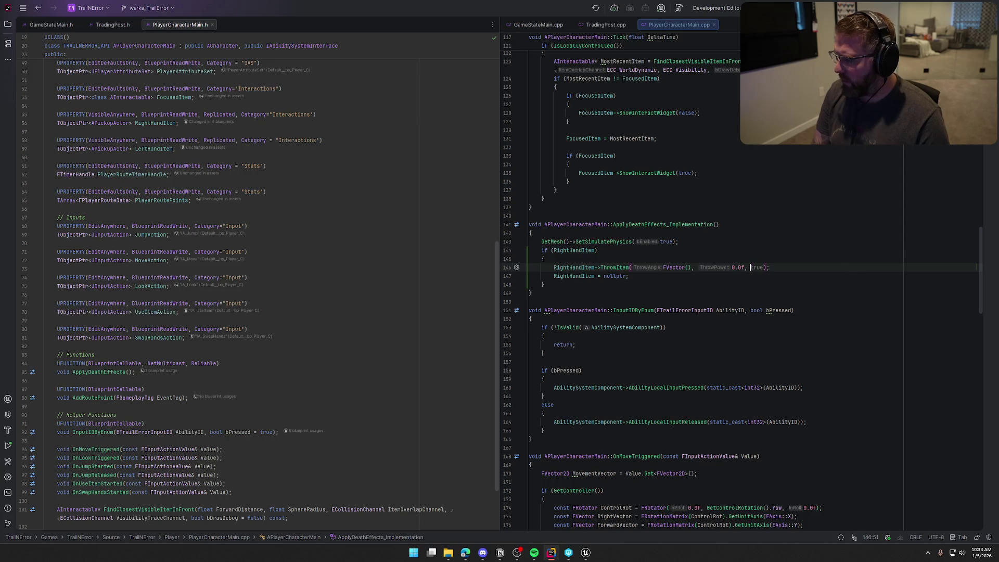
type("s")
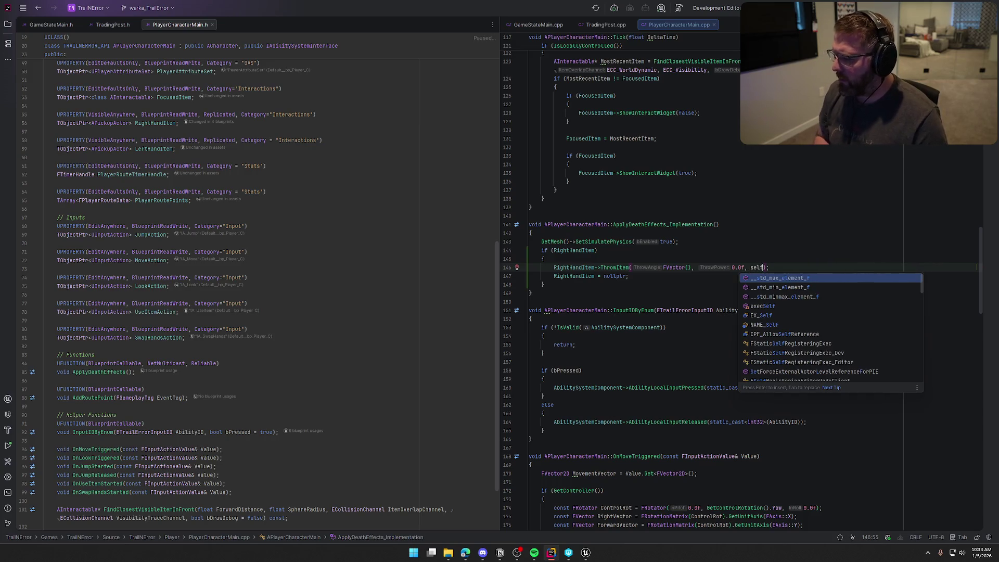
key("Return")
key("End")
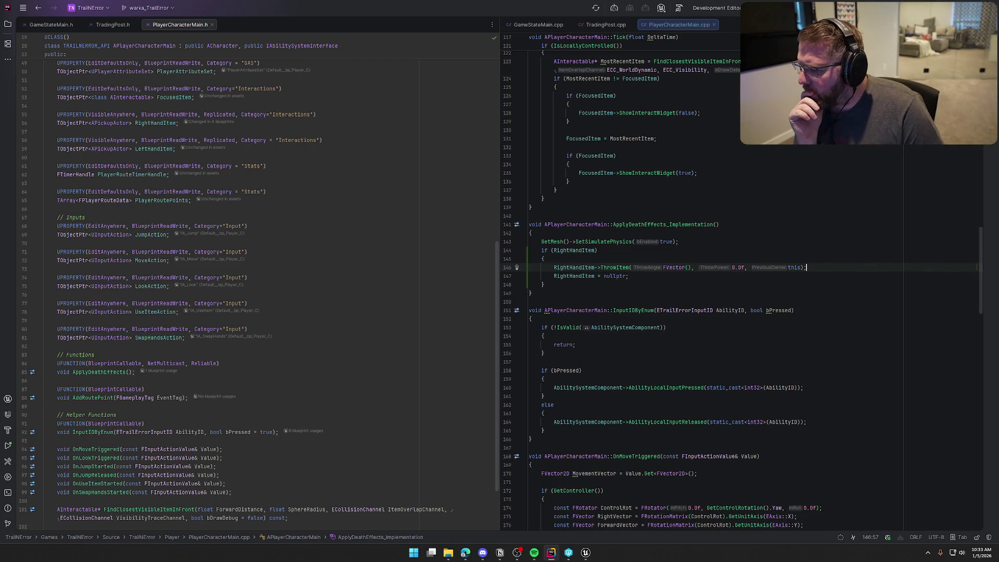
Begin an if (LeftHandItem) check below the right-hand block.
key("Down")
key("Down")
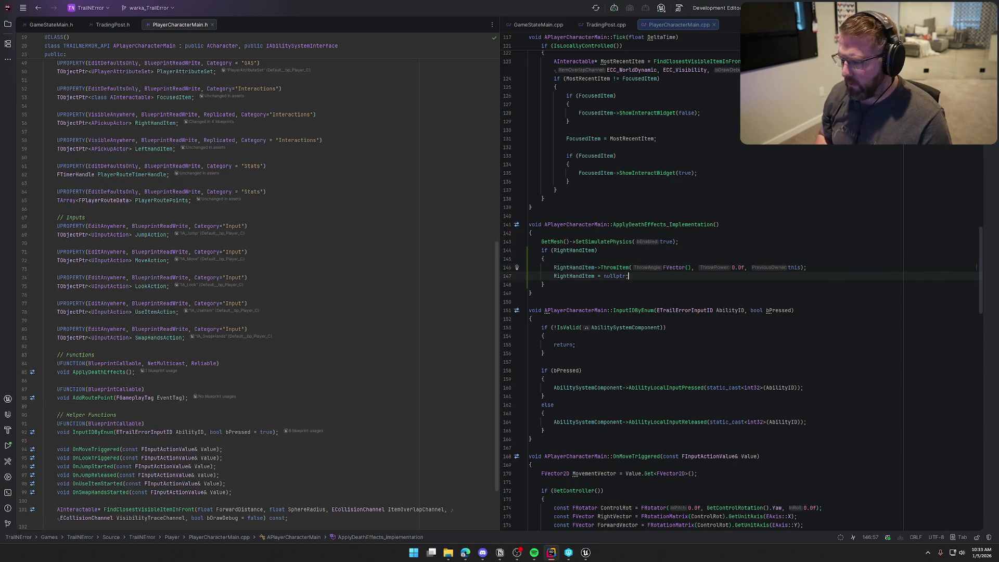
key("Return")
key("Return")
type("if (LeftHandItem")
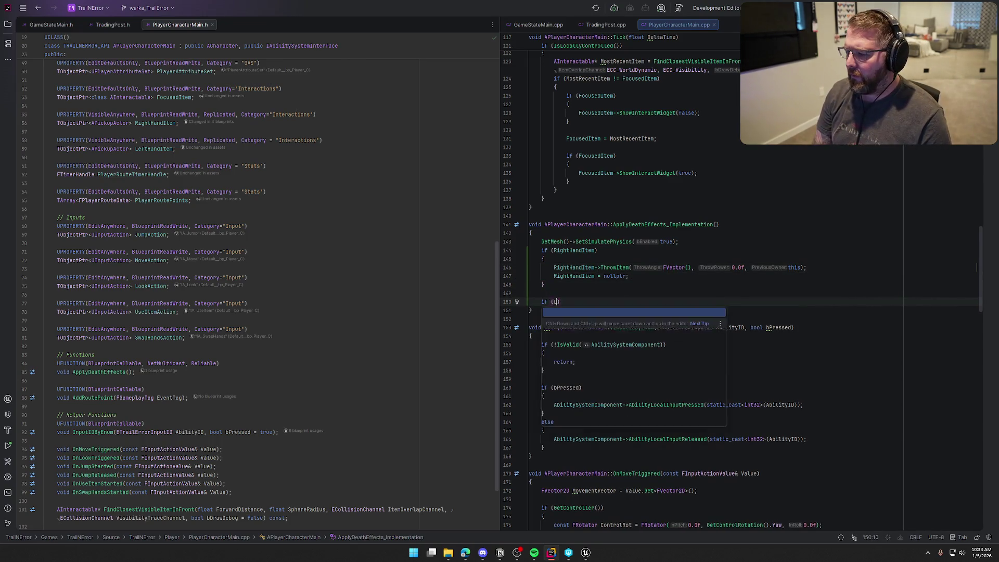
type(")")
Inside the left-hand check, call LeftHandItem->ThrowItem and set LeftHandItem = nullptr.
key("Return")
type("{")
key("Return")
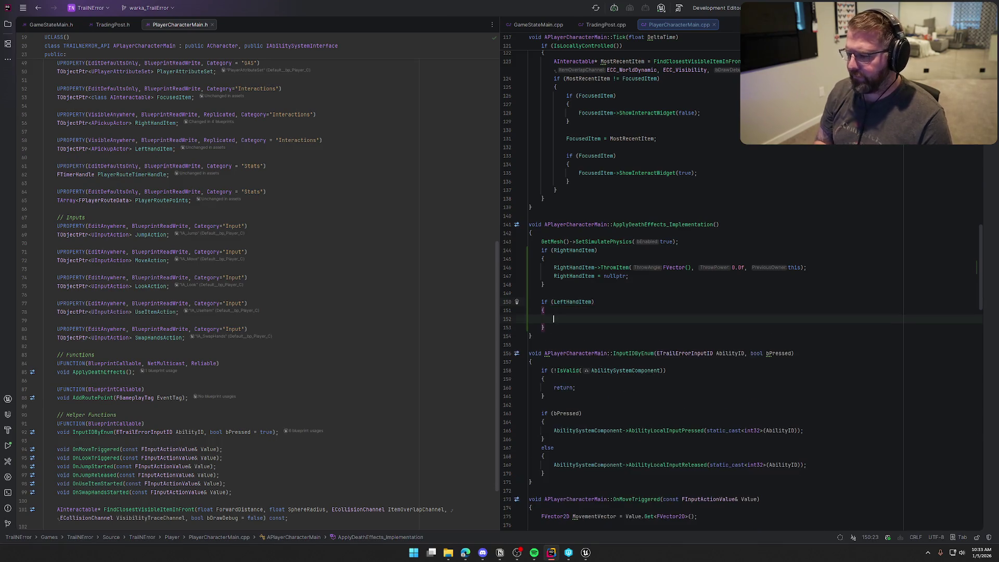
type("LeftHandItem->")
key("Tab")
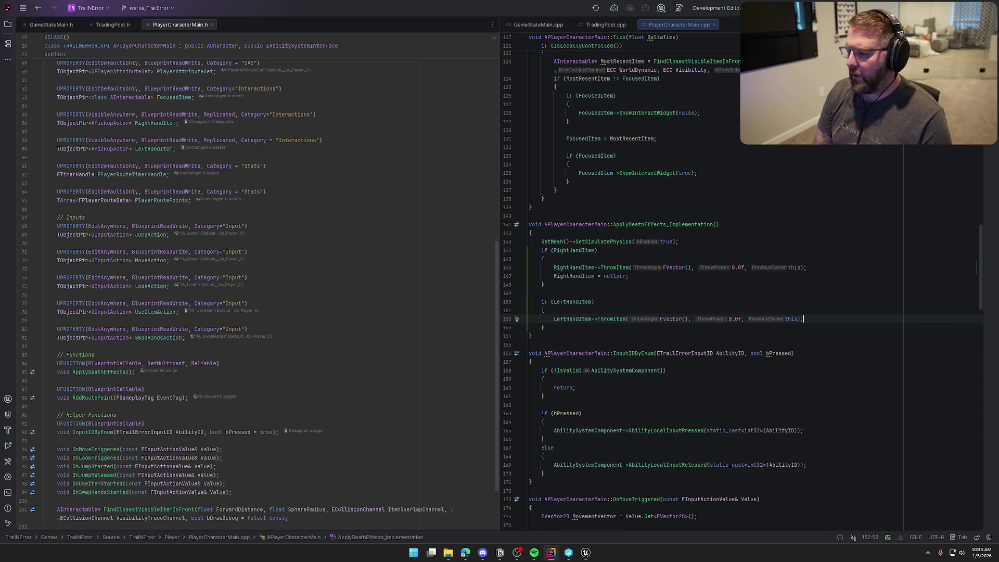
key("Return")
type("LeftHandItem = nullptr;")
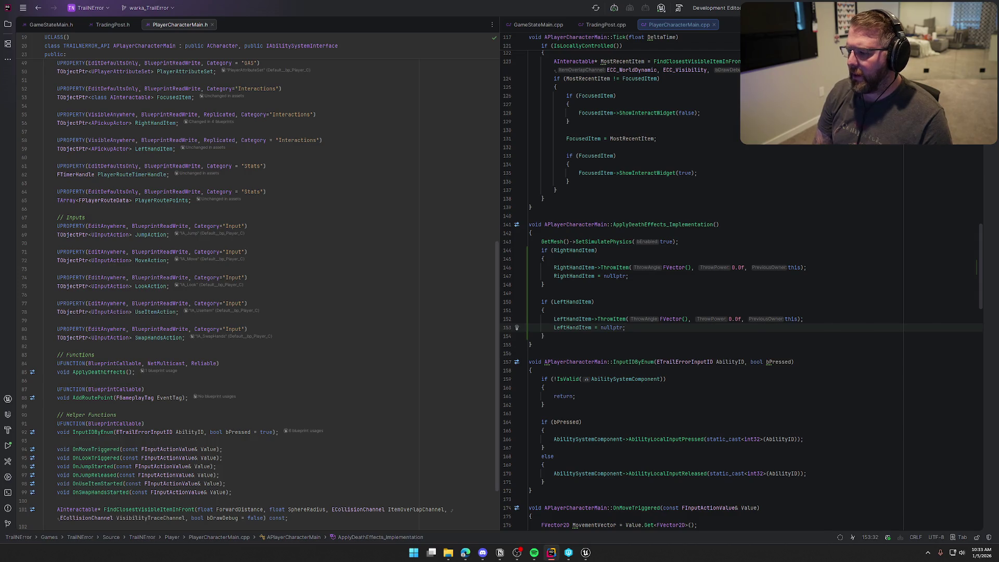
Add an empty if (AbilitySystemComponent->HasMatchingGameplayTag(Player_Status_Clothed)) block, then return to Unreal.
key("Down")
key("Return")
key("Return")
type("if (A")
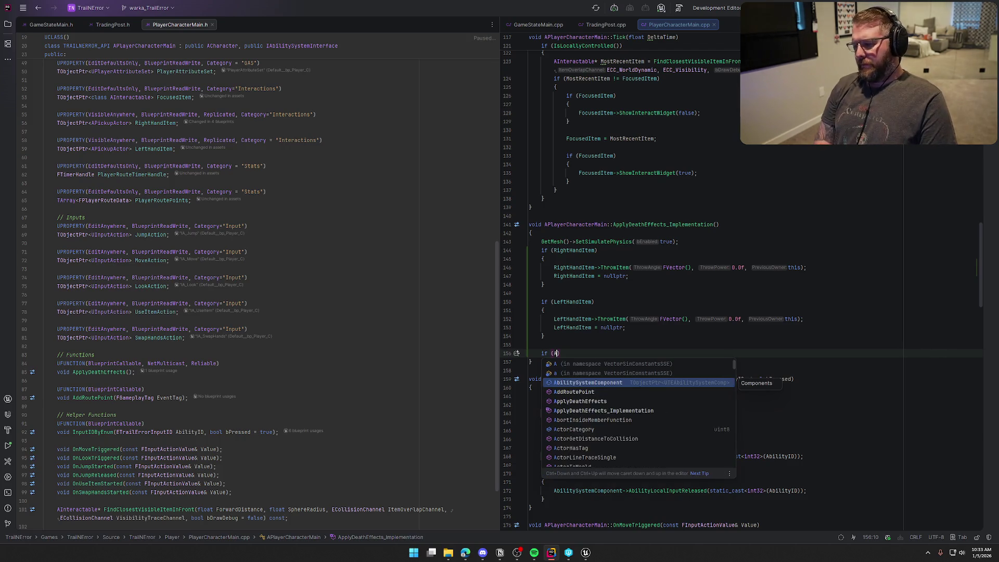
key("Return")
type("->Hasm")
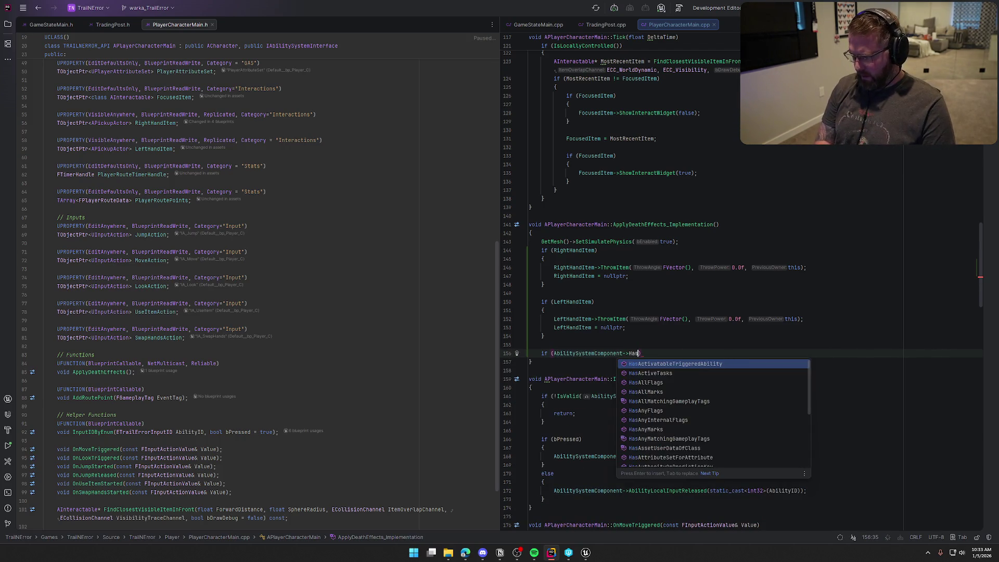
key("Return")
type("Player_S")
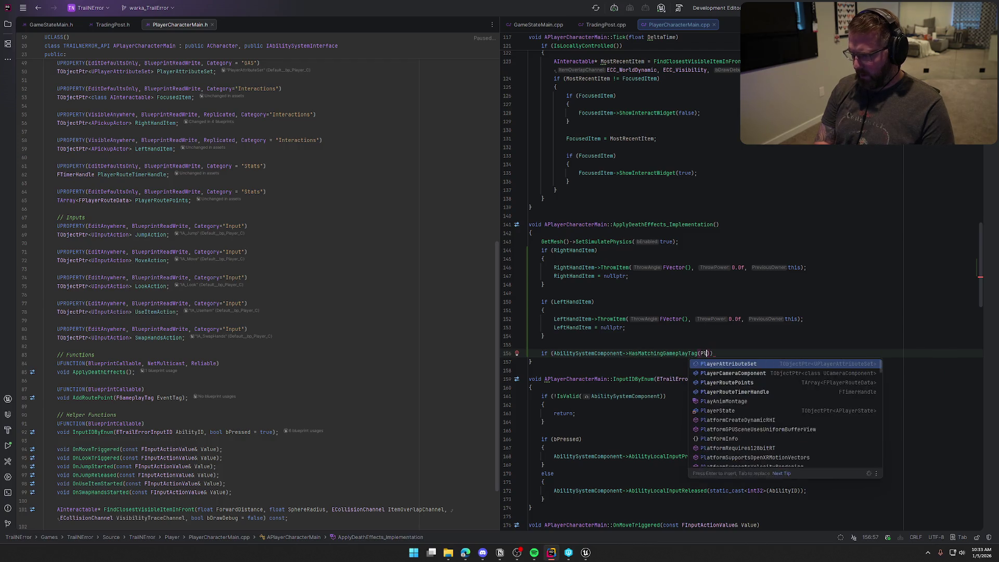
key("Return")
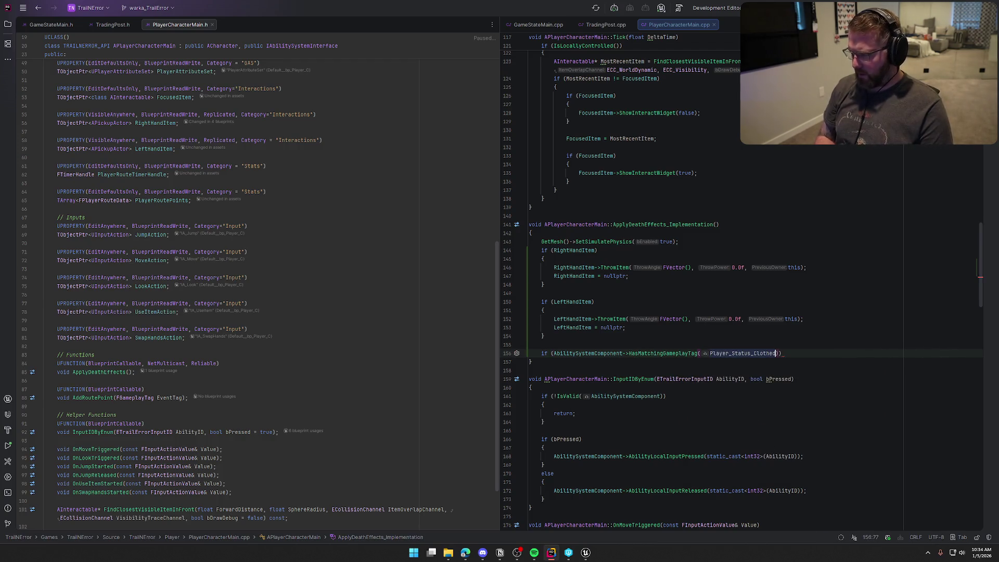
type("))")
key("Return")
type("{")
key("Return")
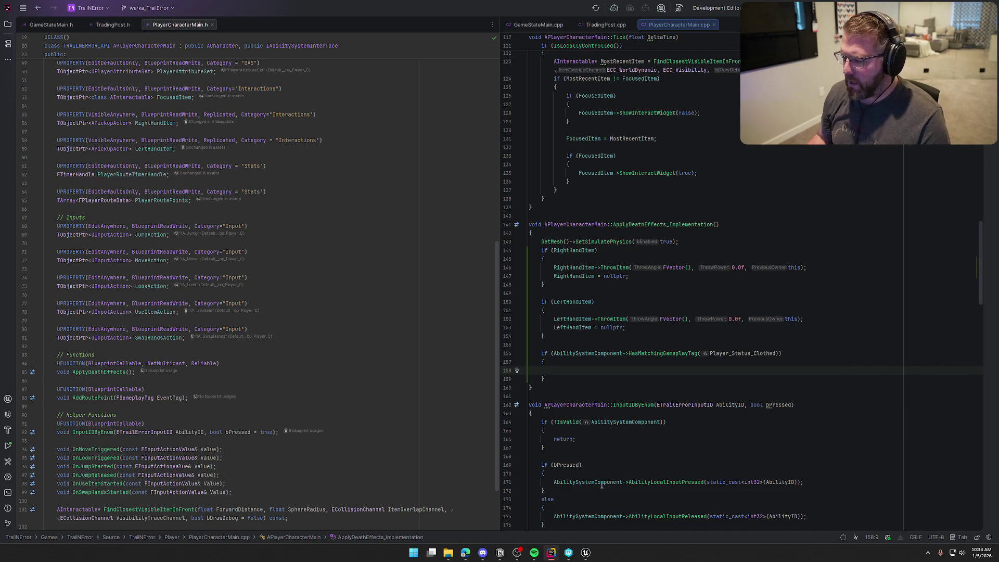
left_click(586, 553)
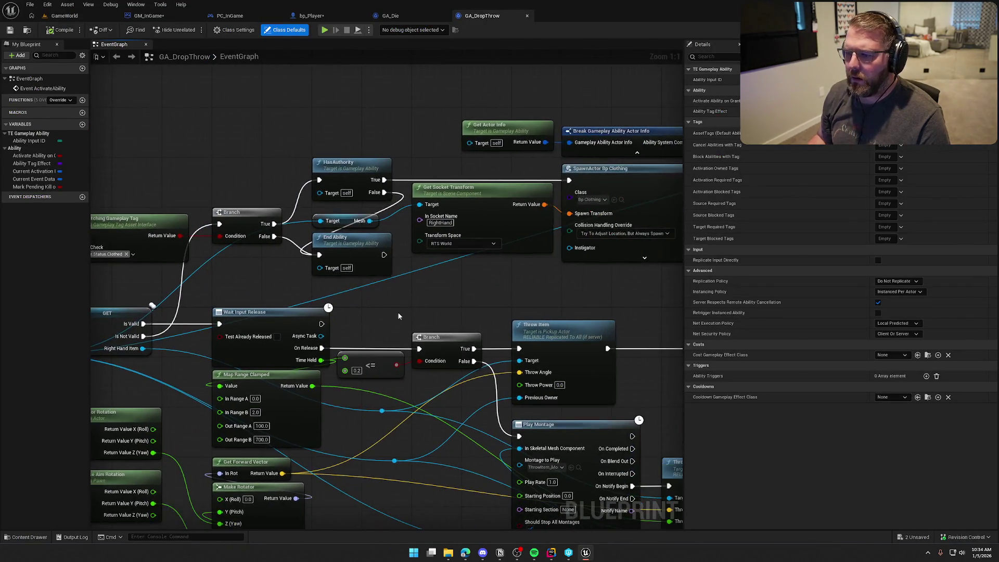
left_click_drag(397, 311, 335, 286)
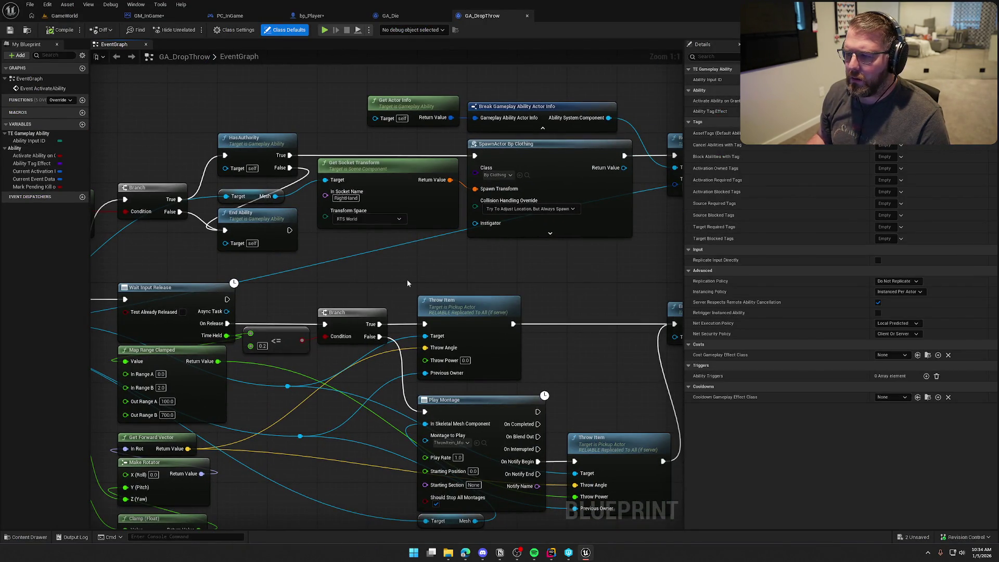
scroll(408, 279, "down", 1)
mouse_move(407, 279)
left_mouse_down()
mouse_move(283, 258)
mouse_move(108, 246)
left_mouse_up()
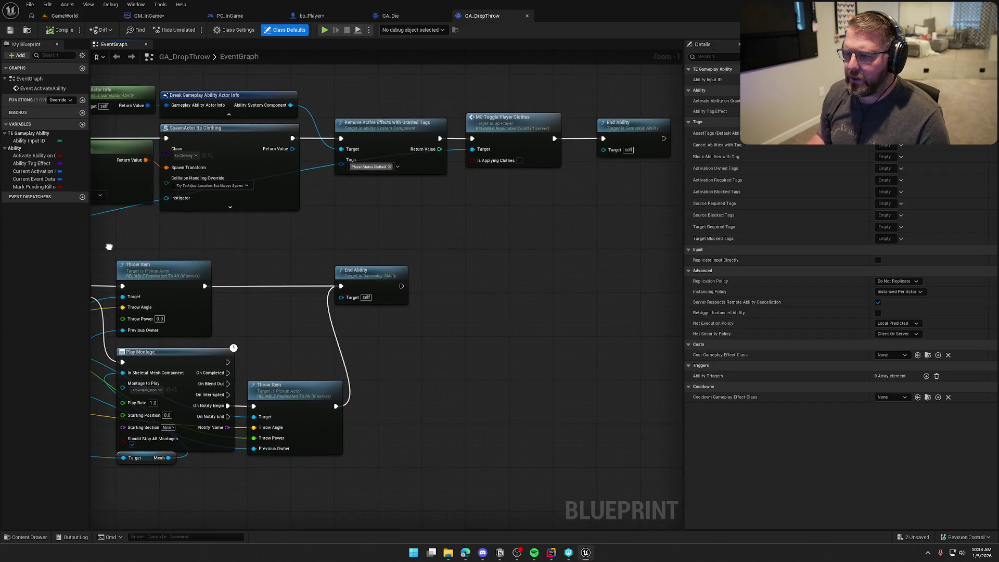
scroll(339, 232, "down", 1)
mouse_move(340, 232)
left_mouse_down()
mouse_move(444, 230)
mouse_move(520, 195)
left_mouse_up()
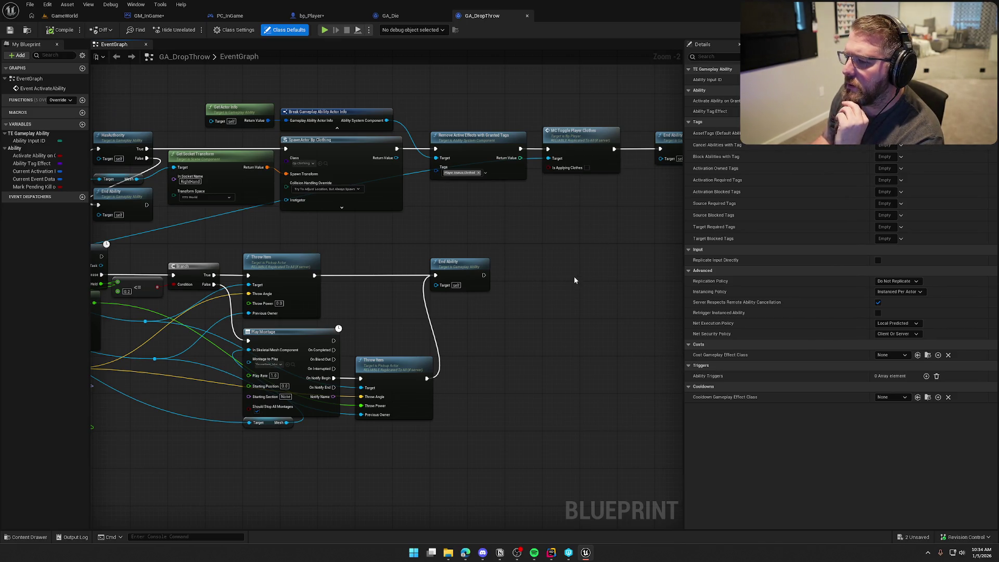
double_click(580, 144)
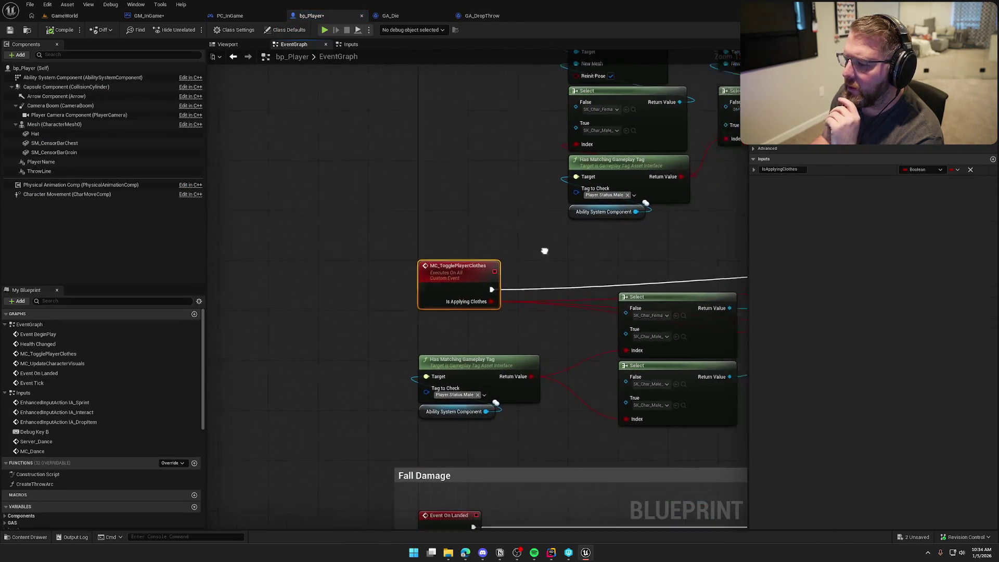
mouse_move(588, 260)
left_mouse_down()
mouse_move(420, 192)
mouse_move(231, 196)
left_mouse_up()
scroll(231, 196, "down", 3)
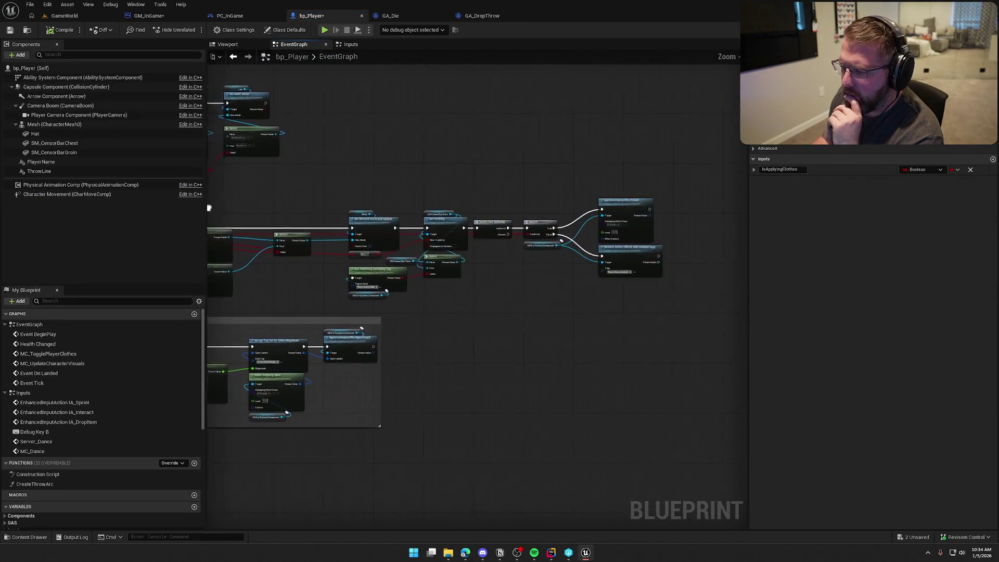
left_click_drag(369, 215, 458, 214)
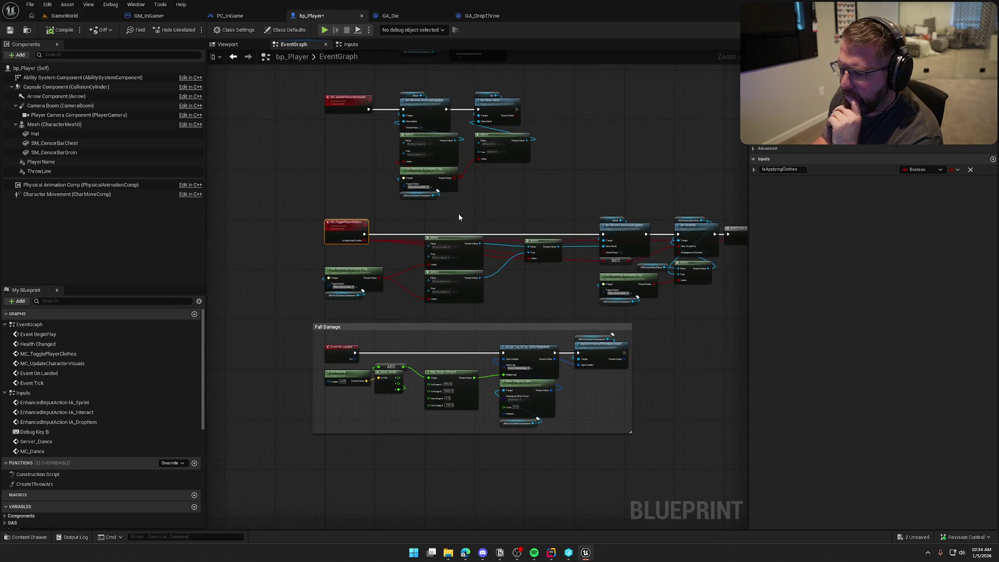
scroll(528, 287, "up", 2)
scroll(528, 287, "down", 2)
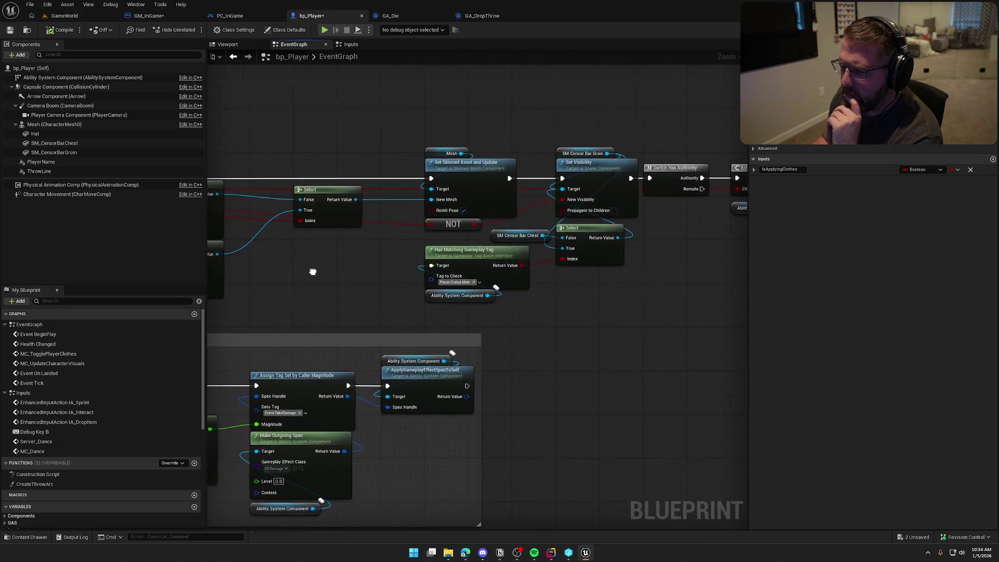
left_click_drag(312, 272, 616, 270)
scroll(615, 270, "up", 2)
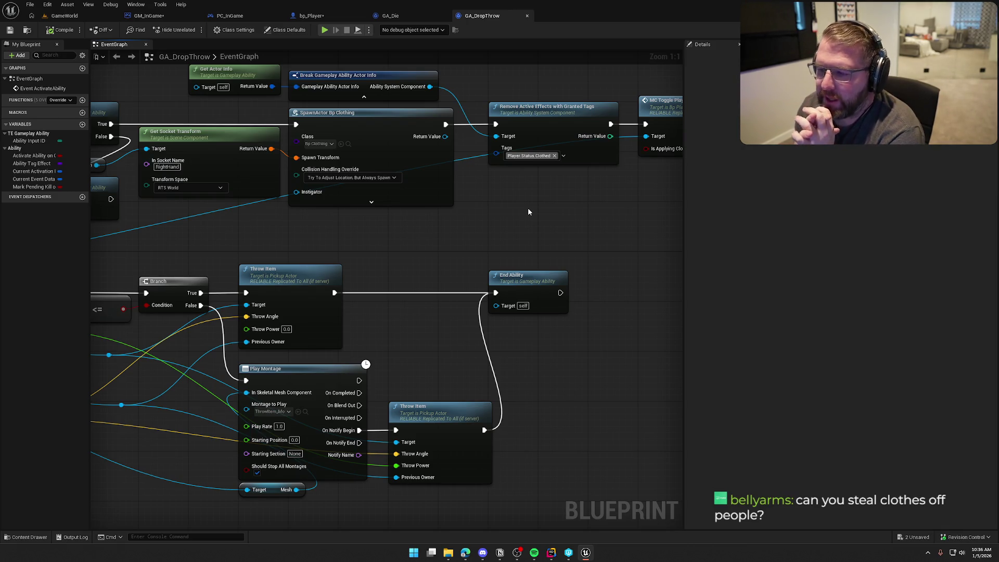
Drag the Get Socket Transform node feeding the clothing spawn slightly down, then deselect it.
left_click_drag(528, 211, 538, 258)
scroll(538, 258, "down", 2)
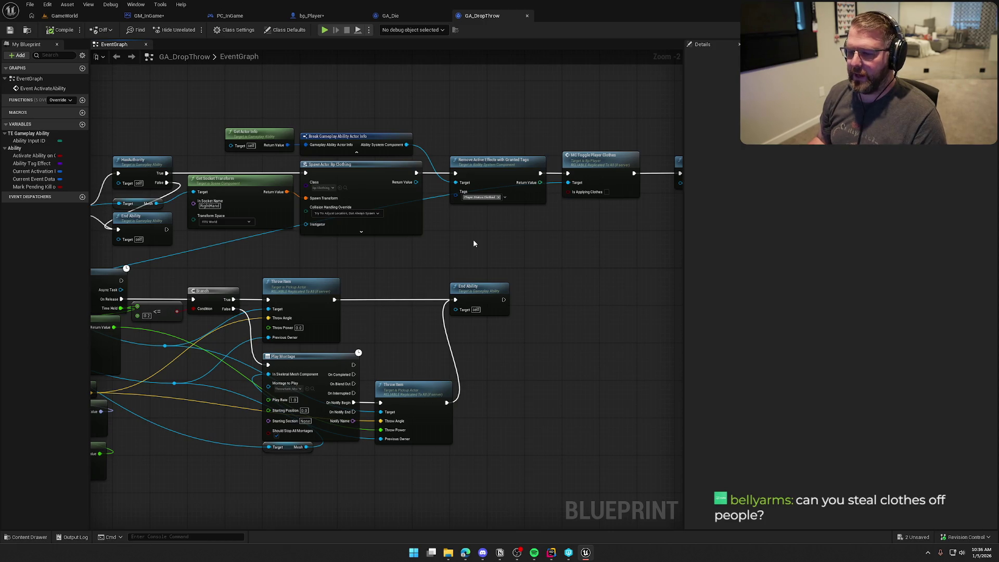
mouse_move(473, 241)
left_mouse_down()
mouse_move(648, 216)
mouse_move(323, 225)
mouse_move(488, 224)
mouse_move(467, 228)
left_mouse_up()
scroll(454, 228, "down", 1)
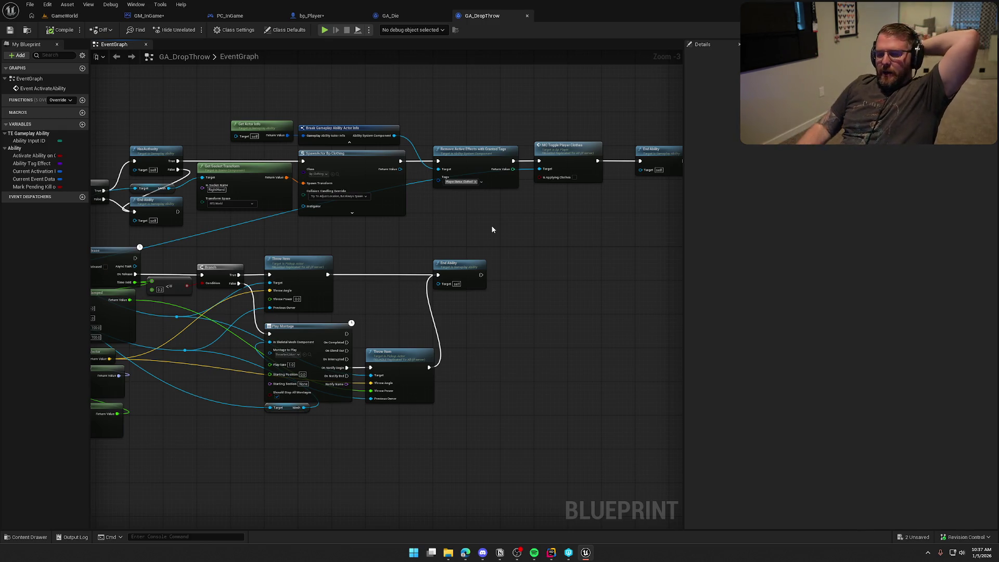
left_click(246, 175)
left_click_drag(246, 175, 245, 183)
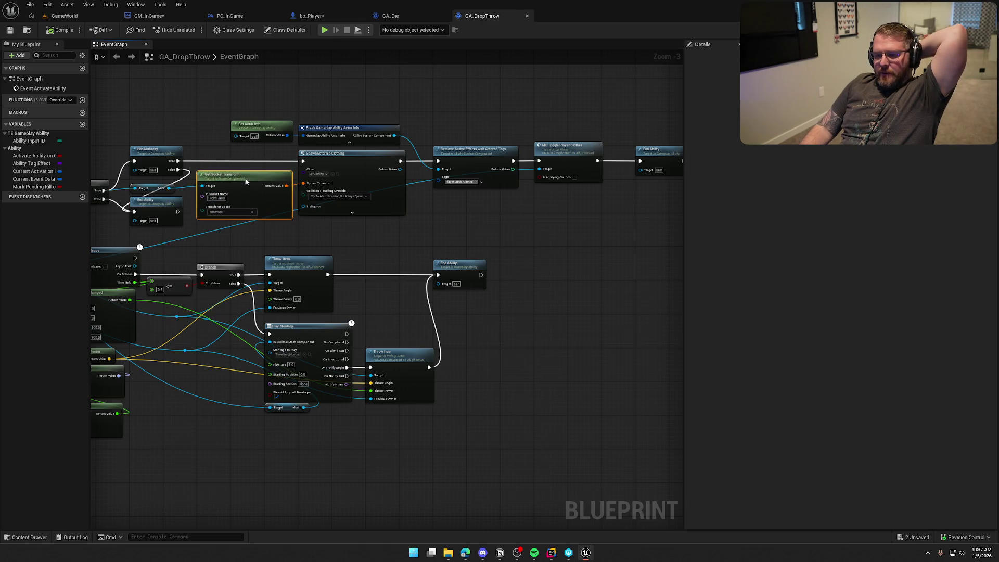
left_click(491, 234)
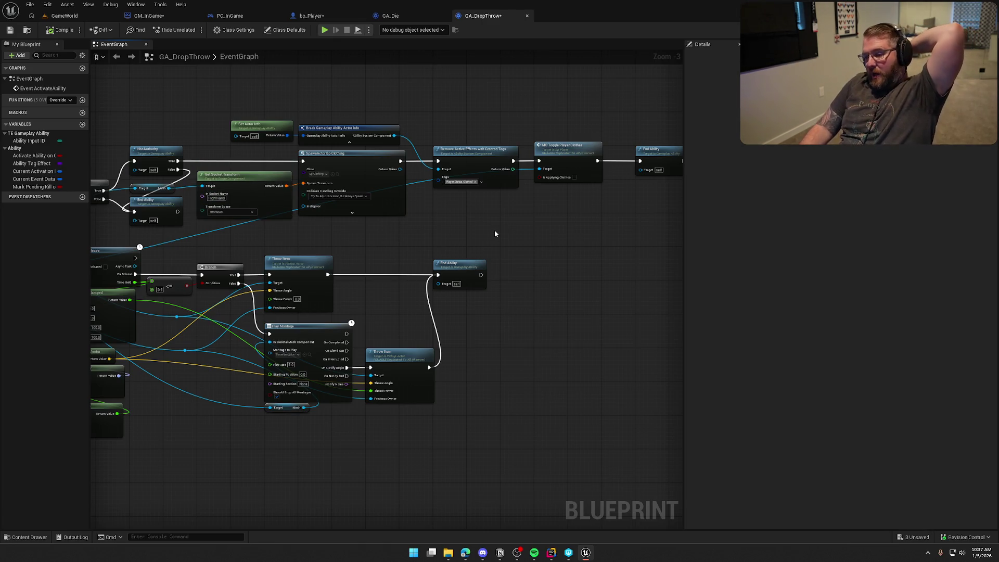
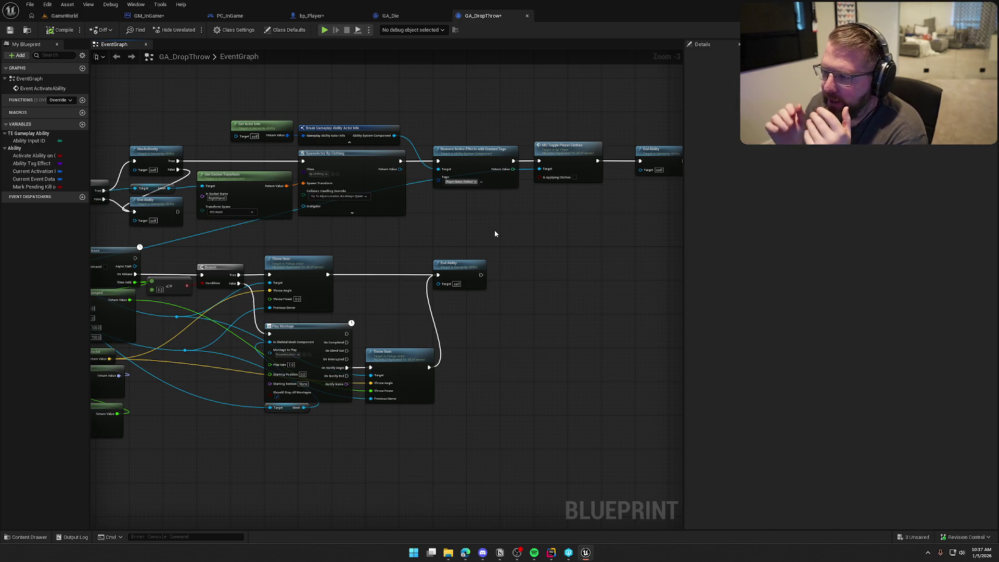
Select the MC Toggle Player Clothes node in GA_DropThrow and compare it with the C++ code in Rider.
left_click_drag(531, 123, 612, 223)
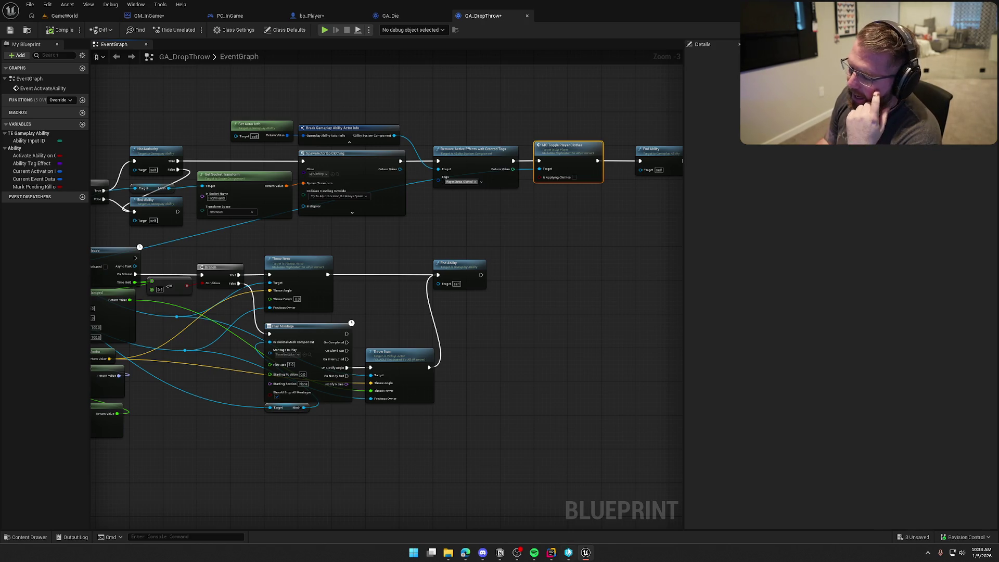
left_click(551, 552)
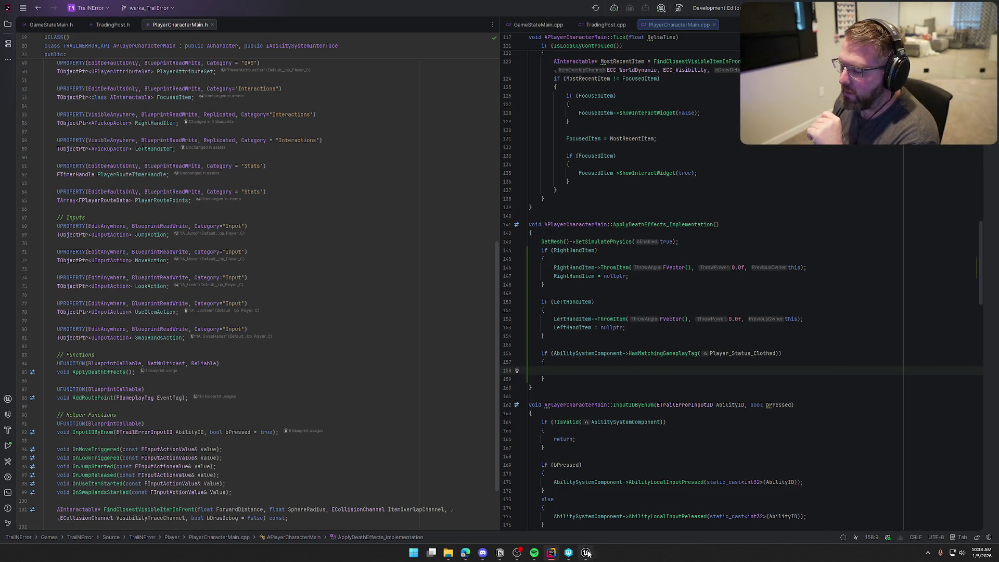
mouse_move(588, 553)
left_click(575, 512)
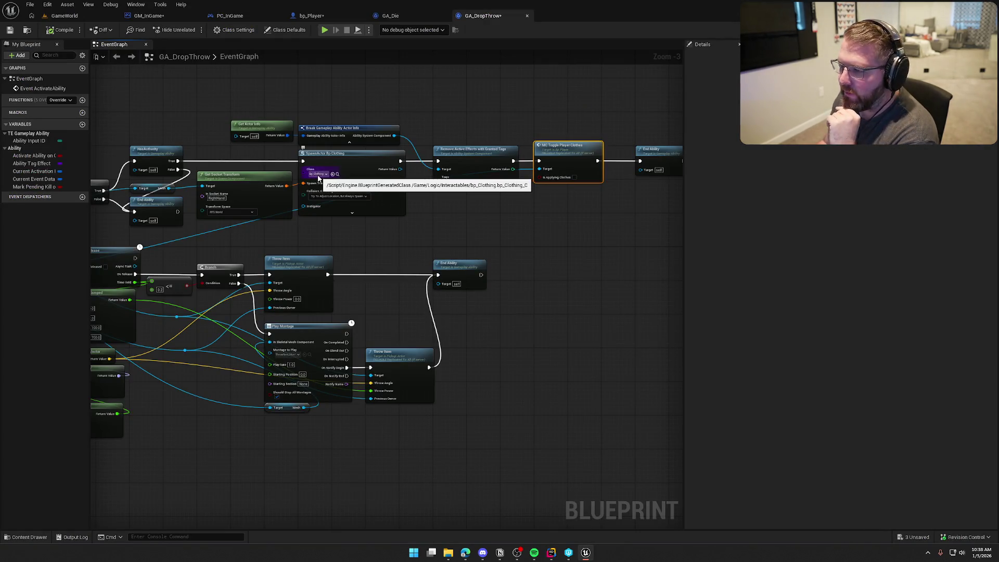
Jump from the node to the MC_TogglePlayerClothes event in bp_Player.
mouse_move(513, 245)
left_mouse_down()
mouse_move(549, 257)
mouse_move(454, 239)
mouse_move(510, 275)
mouse_move(364, 213)
left_mouse_up()
scroll(510, 275, "up", 1)
double_click(511, 179)
scroll(373, 273, "down", 3)
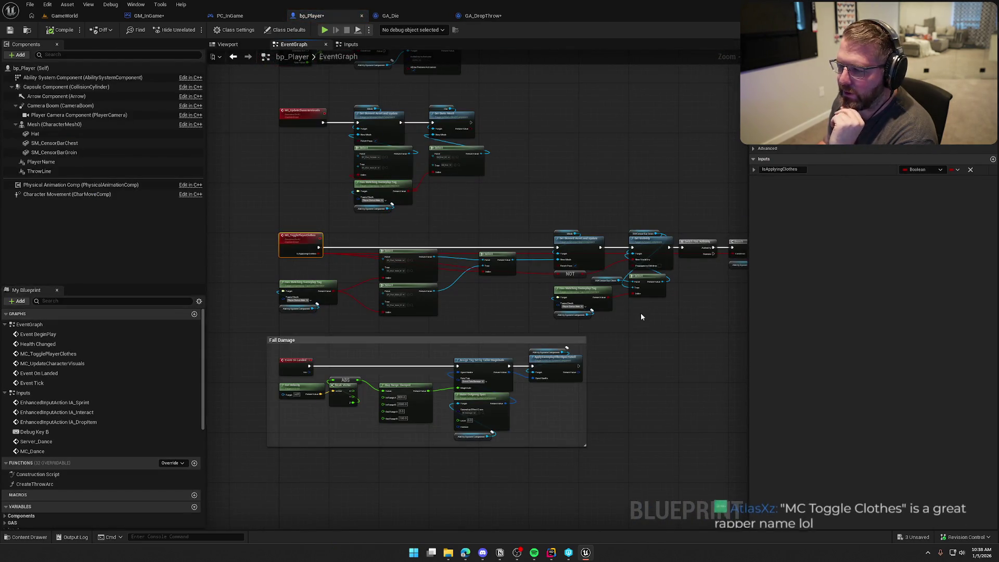
Zoom into the clothes toggle logic and shift both Select nodes further left.
mouse_move(641, 316)
left_mouse_down()
mouse_move(430, 305)
mouse_move(566, 294)
left_mouse_up()
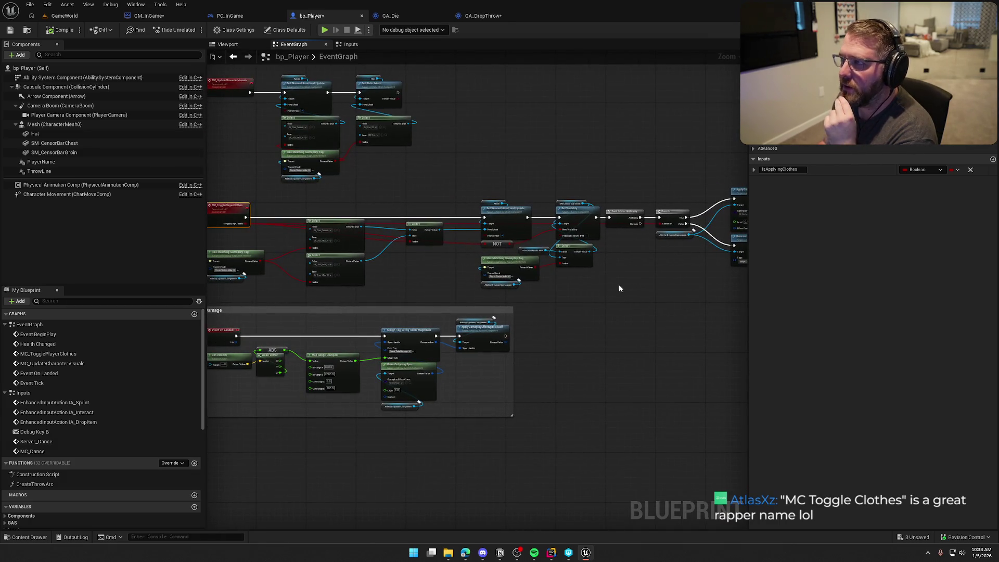
scroll(440, 268, "up", 5)
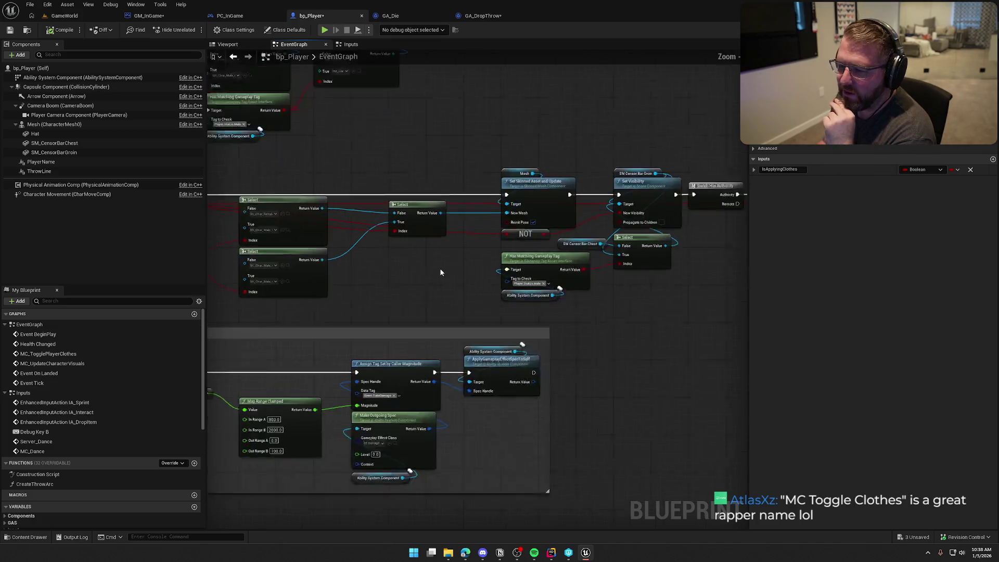
left_click_drag(447, 276, 627, 264)
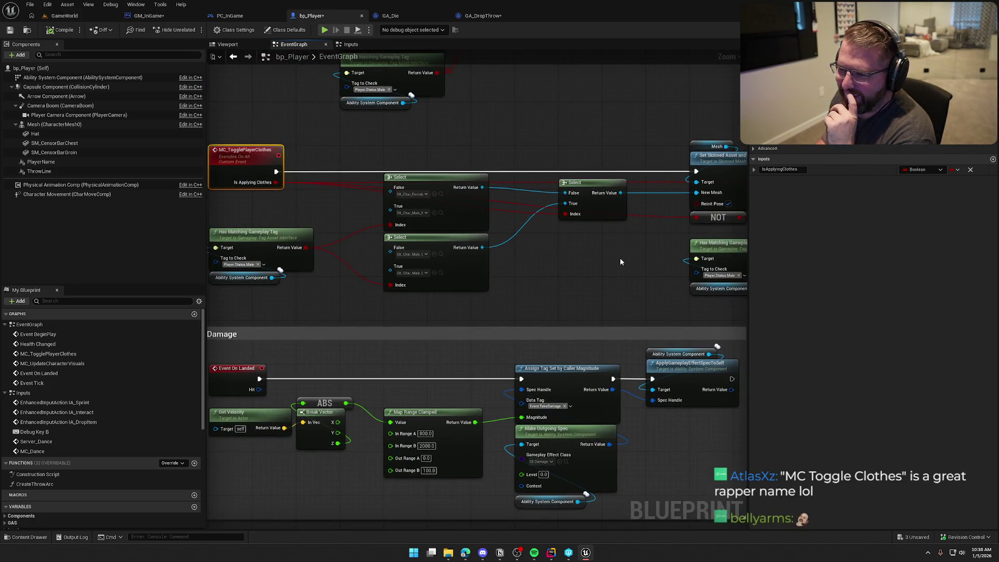
mouse_move(545, 295)
left_mouse_down()
mouse_move(411, 164)
mouse_move(370, 161)
left_mouse_up()
left_click_drag(436, 183, 393, 180)
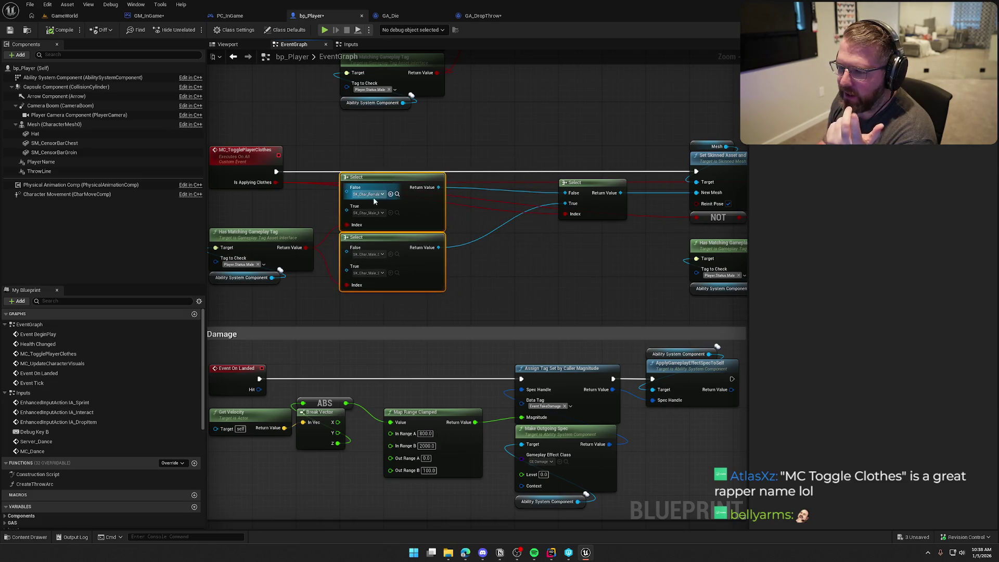
left_click(395, 310)
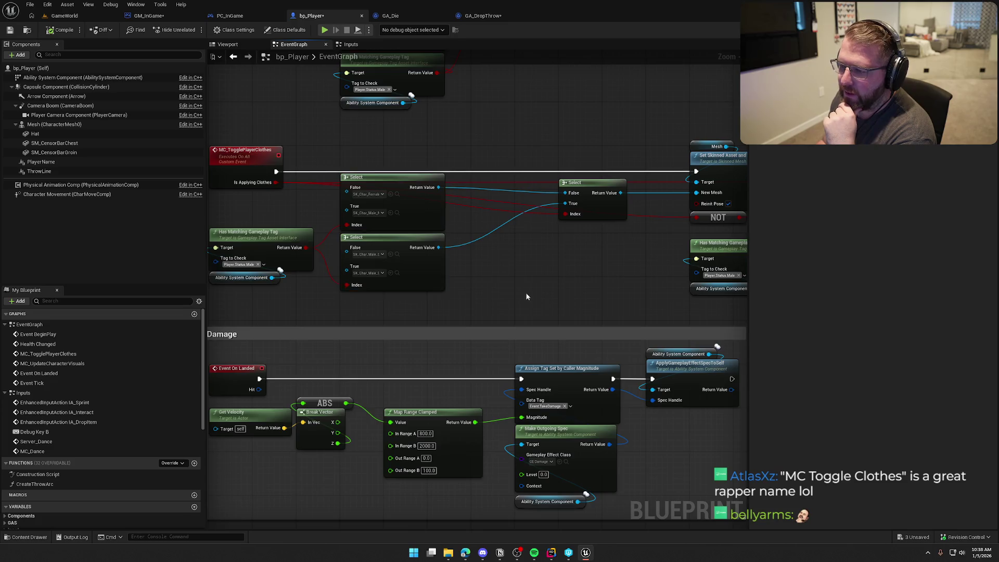
Move the right Select node and the downstream node cluster further left.
mouse_move(602, 180)
left_mouse_down()
mouse_move(515, 173)
mouse_move(414, 191)
left_mouse_up()
left_click(470, 257)
scroll(470, 257, "down", 6)
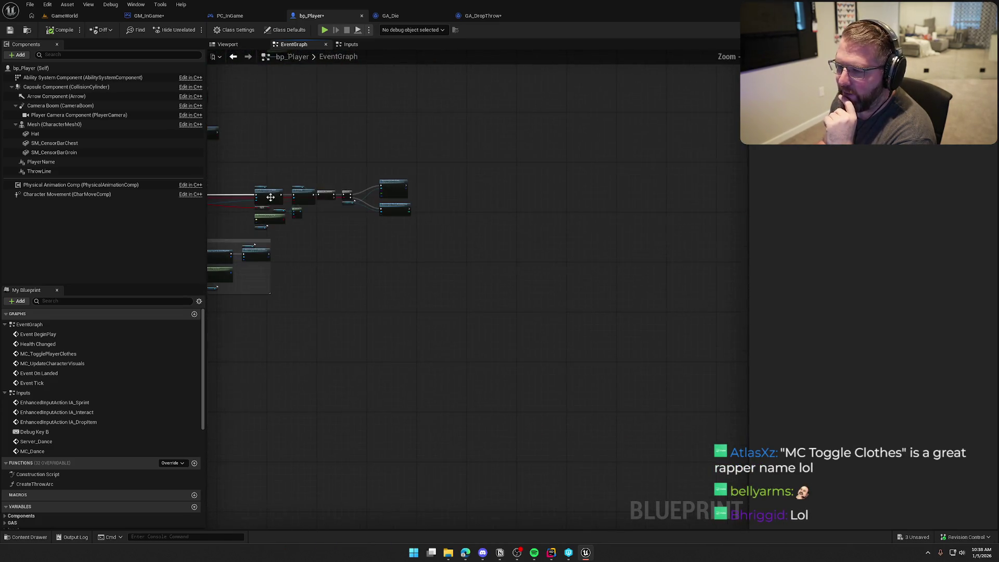
mouse_move(244, 168)
left_mouse_down()
mouse_move(301, 201)
mouse_move(428, 230)
left_mouse_up()
scroll(427, 230, "up", 6)
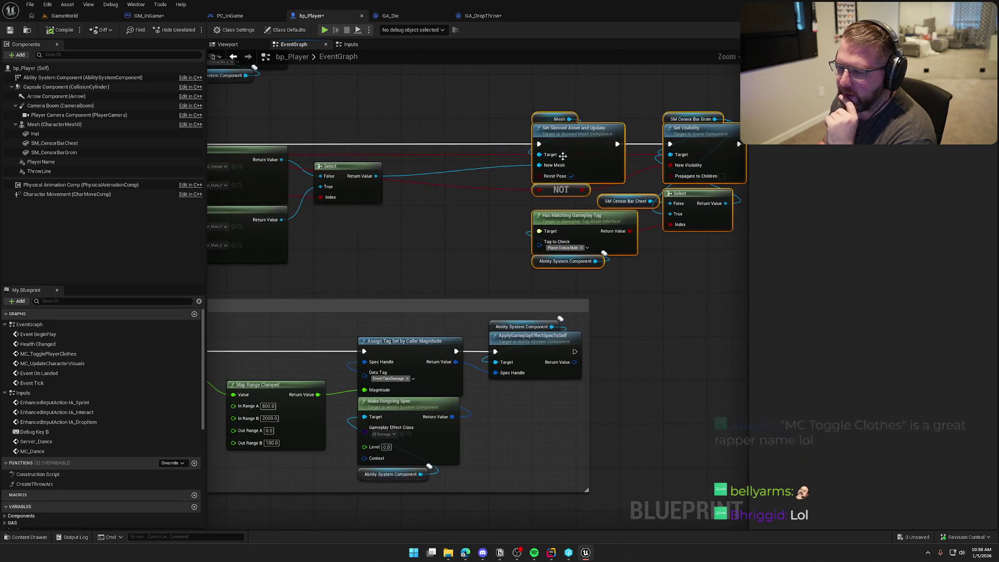
mouse_move(566, 143)
left_mouse_down()
mouse_move(469, 140)
mouse_move(442, 150)
left_mouse_up()
left_click(480, 105)
scroll(479, 105, "down", 4)
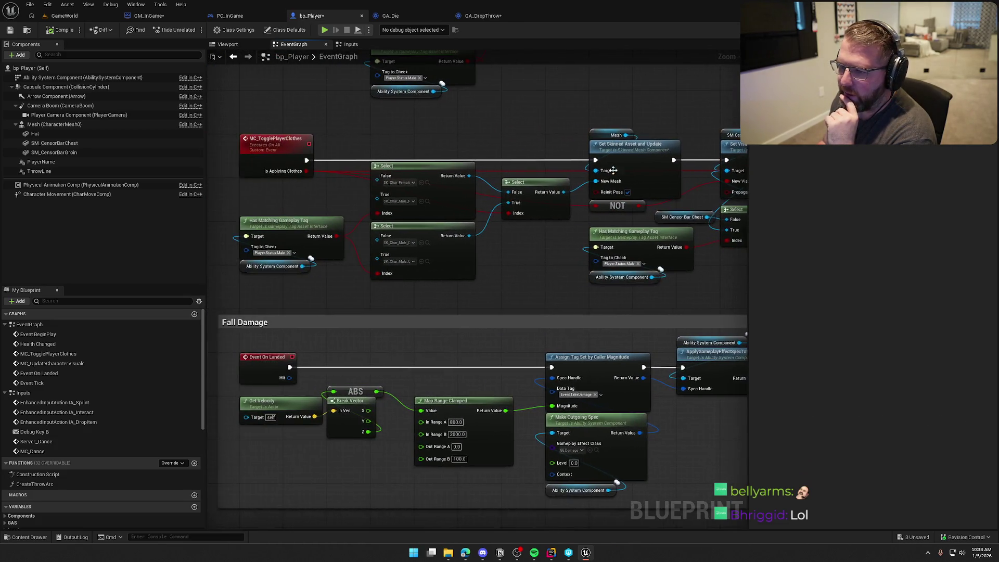
scroll(450, 257, "up", 3)
left_click_drag(446, 257, 373, 244)
scroll(372, 244, "down", 1)
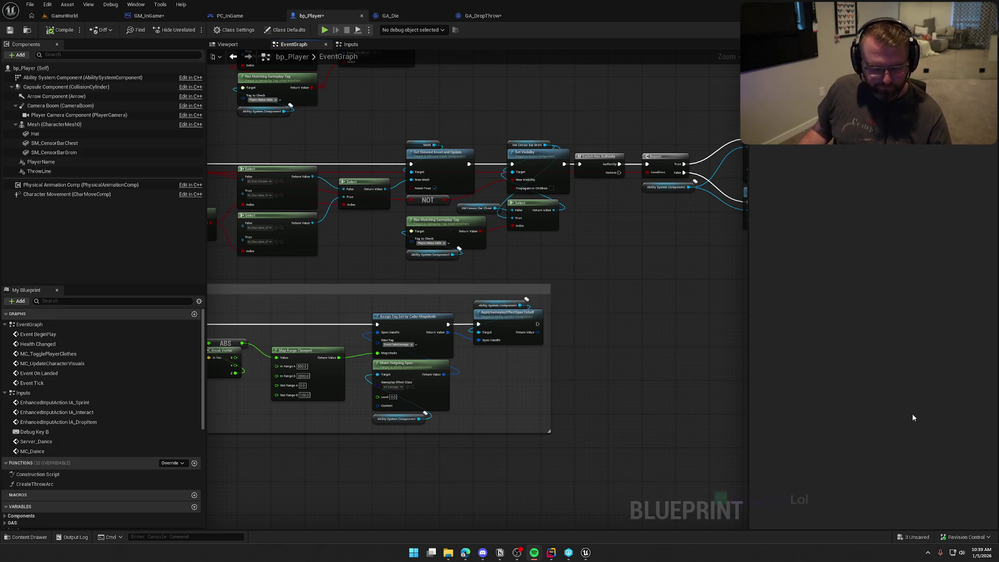
Pull ApplyGameplayEffectToSelf and Remove Active Effects closer to their Branch.
mouse_move(661, 314)
left_mouse_down()
mouse_move(568, 311)
mouse_move(586, 191)
mouse_move(567, 137)
mouse_move(518, 137)
left_mouse_up()
scroll(610, 302, "up", 2)
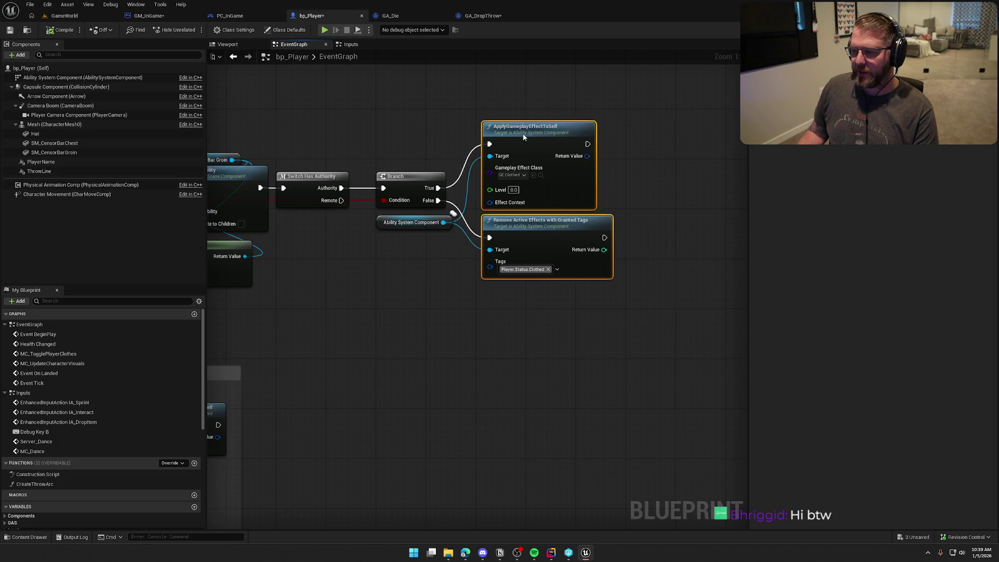
left_click_drag(635, 158, 680, 167)
mouse_move(427, 343)
left_mouse_down()
mouse_move(566, 333)
mouse_move(692, 299)
left_mouse_up()
Lower the Has Matching Gameplay Tag nodes slightly and review the tidied MC_TogglePlayerClothes graph.
left_click_drag(422, 293, 596, 276)
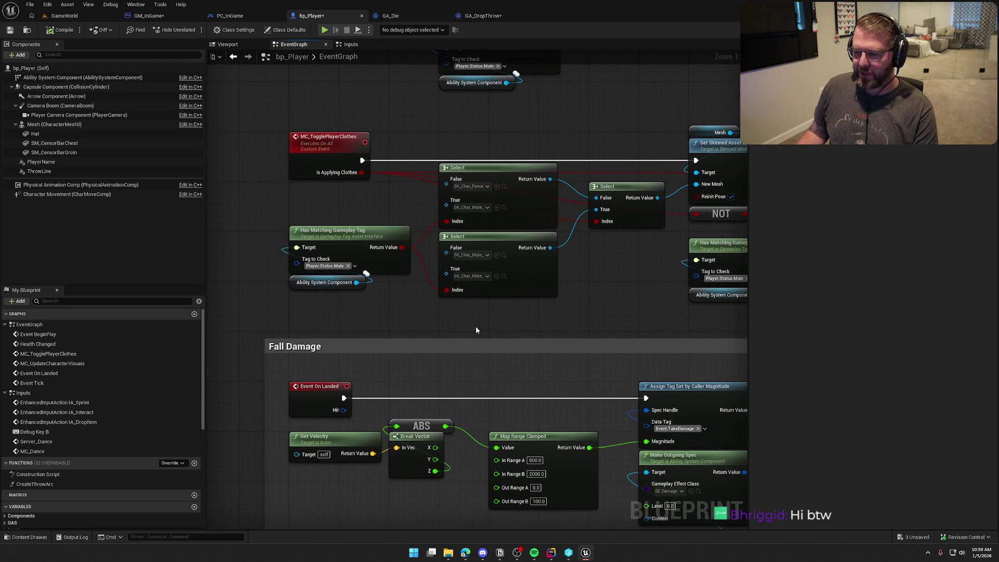
mouse_move(354, 298)
left_mouse_down()
mouse_move(364, 250)
mouse_move(338, 241)
left_mouse_up()
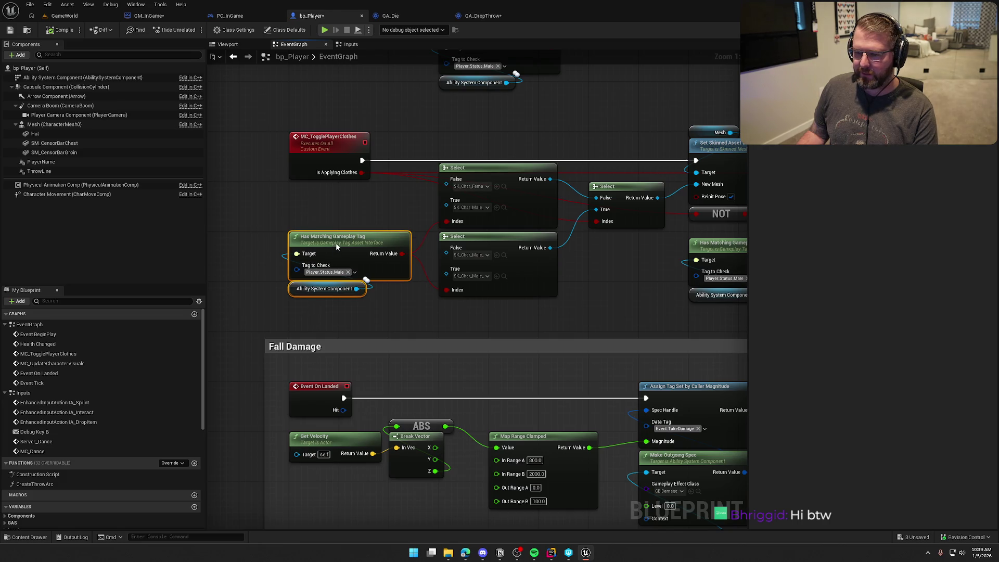
left_click(370, 207)
left_click_drag(622, 288, 507, 290)
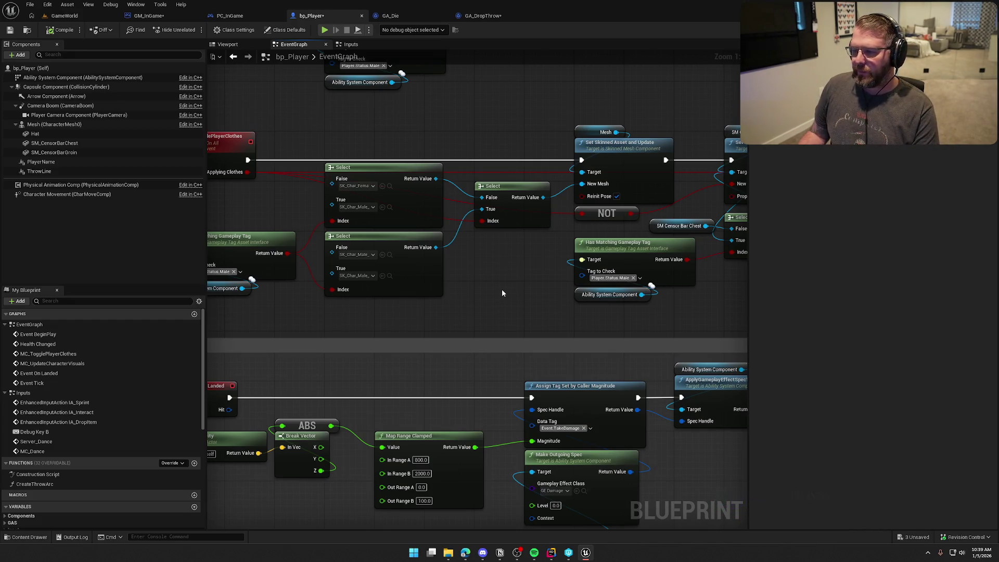
left_click_drag(501, 289, 388, 290)
left_click_drag(591, 297, 470, 283)
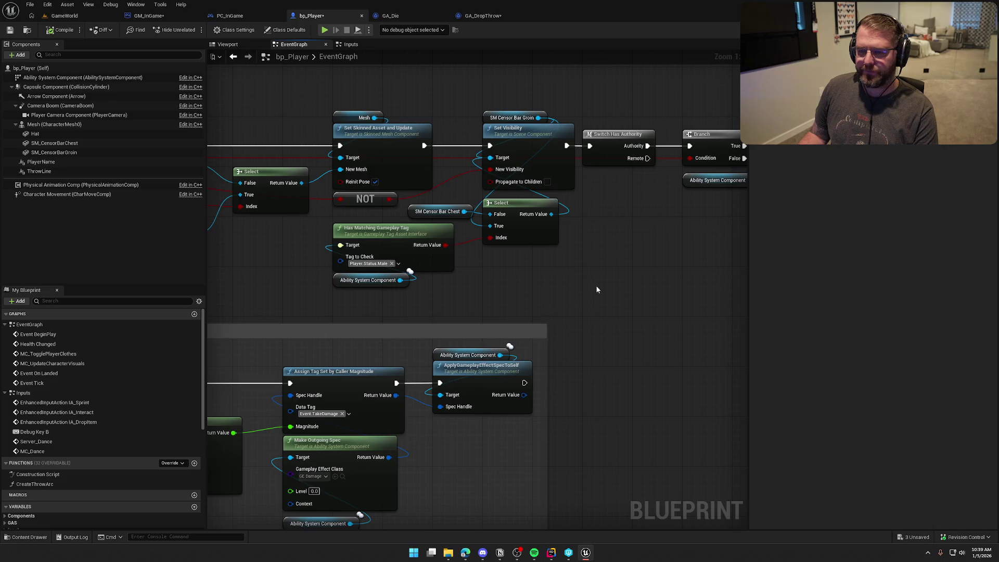
left_click_drag(596, 285, 375, 290)
scroll(603, 302, "down", 3)
left_click_drag(603, 307, 766, 283)
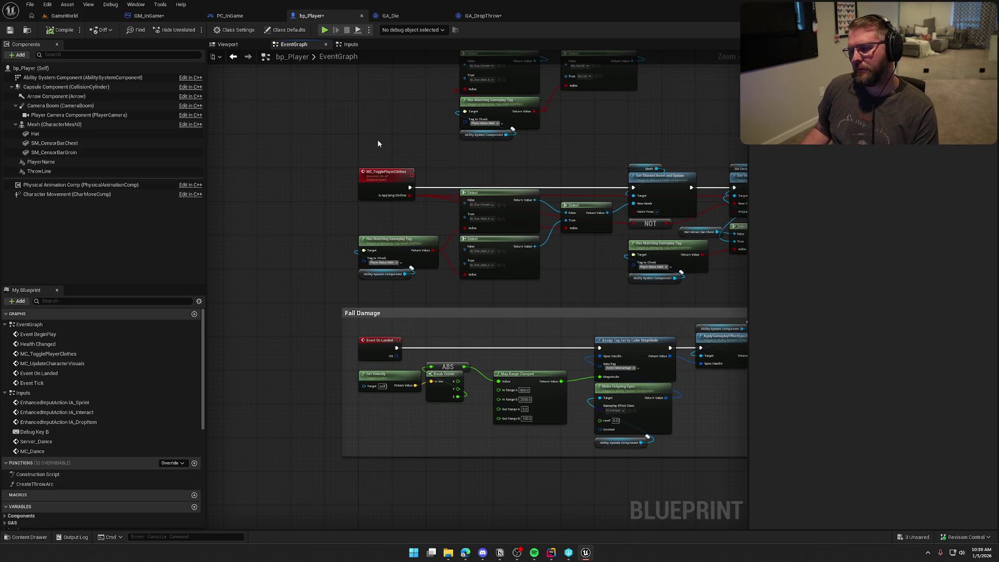
scroll(379, 144, "down", 2)
scroll(380, 156, "up", 2)
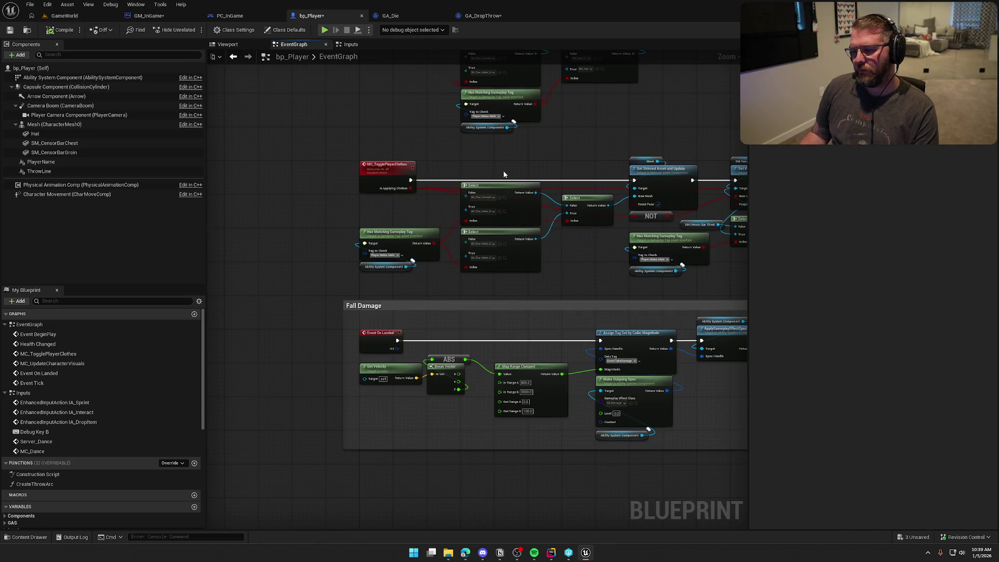
mouse_move(503, 174)
left_mouse_down()
mouse_move(484, 198)
mouse_move(469, 294)
mouse_move(468, 260)
left_mouse_up()
Delete the empty Player_Status_Clothed if block from ApplyDeathEffects_Implementation in Rider.
left_click(551, 552)
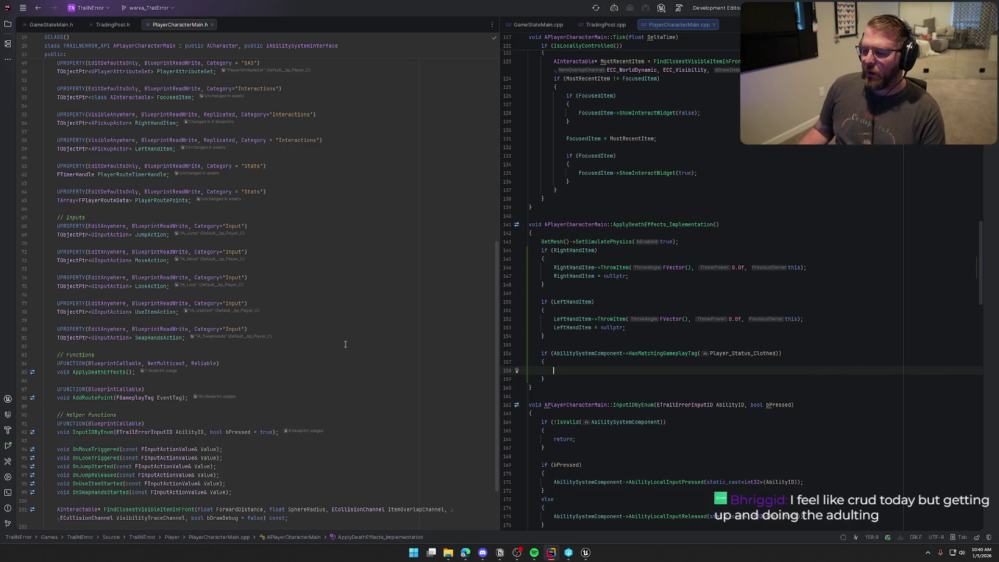
left_click_drag(559, 377, 487, 350)
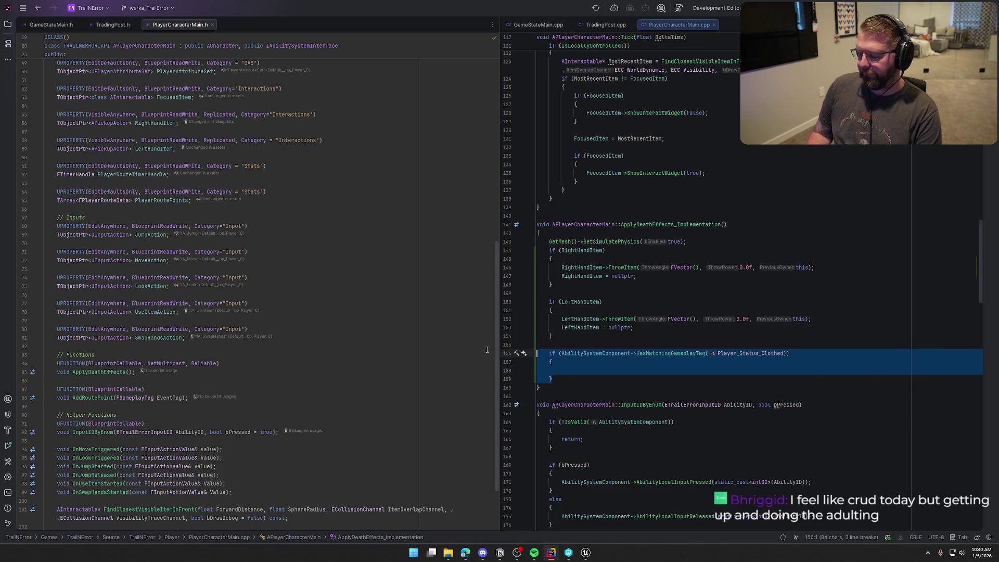
key("BackSpace")
key("BackSpace")
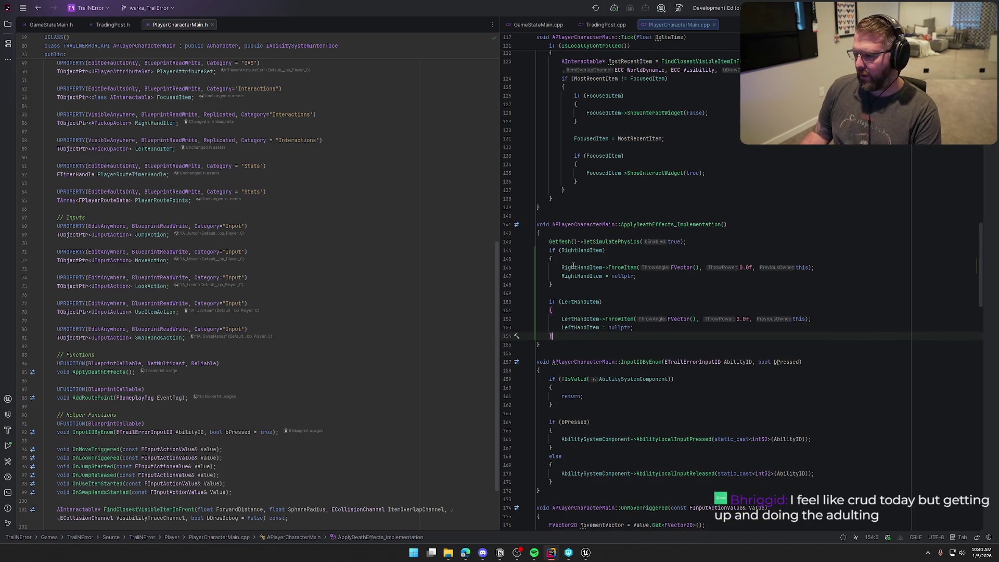
left_click(586, 553)
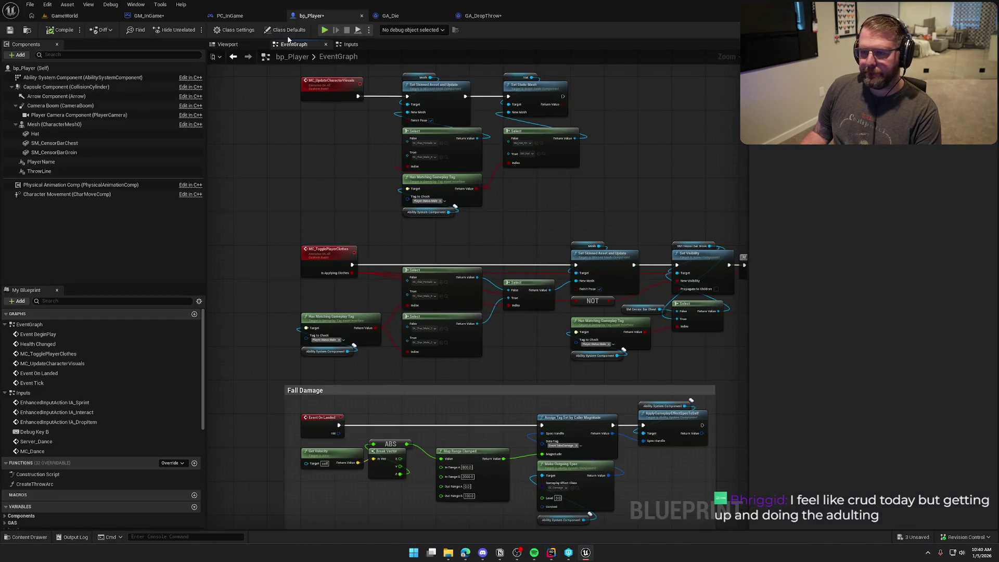
Open the GA_Die graph and bring the dead player spawn logic into view.
left_click(412, 17)
left_click(249, 183)
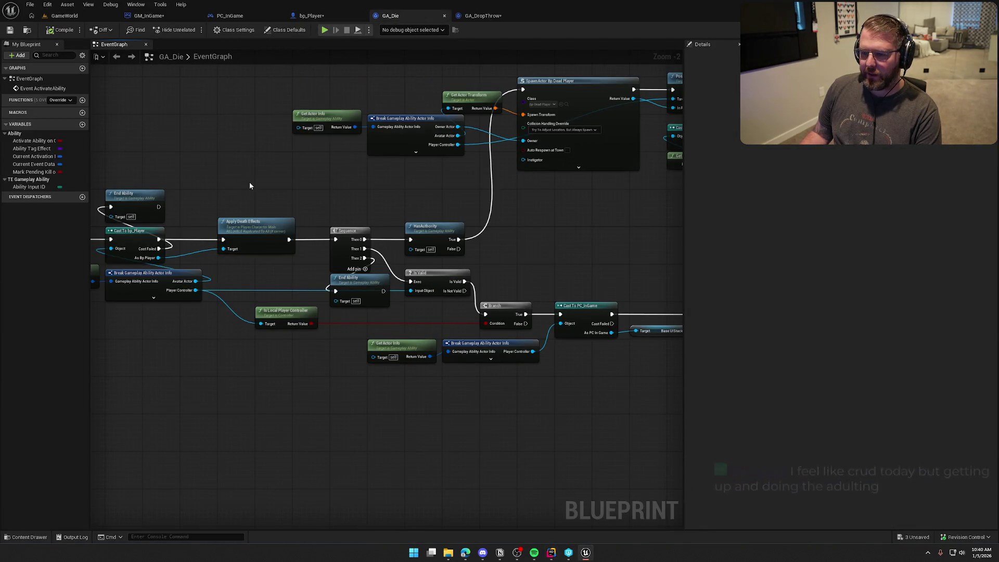
right_click_drag(654, 199, 434, 249)
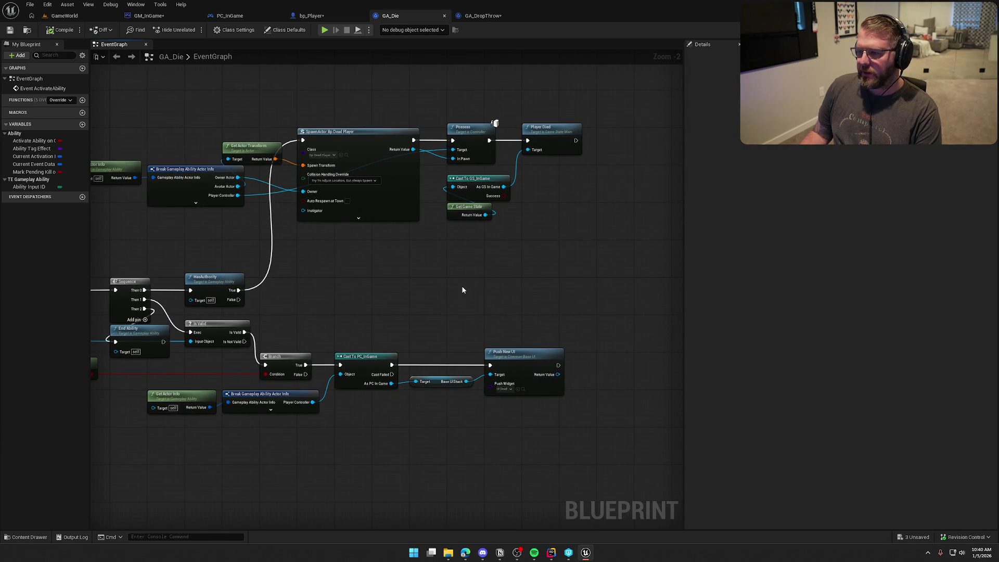
mouse_move(557, 260)
right_mouse_down()
mouse_move(508, 249)
mouse_move(696, 232)
right_mouse_up()
mouse_move(549, 212)
right_mouse_down()
mouse_move(481, 92)
mouse_move(458, 307)
mouse_move(446, 304)
right_mouse_up()
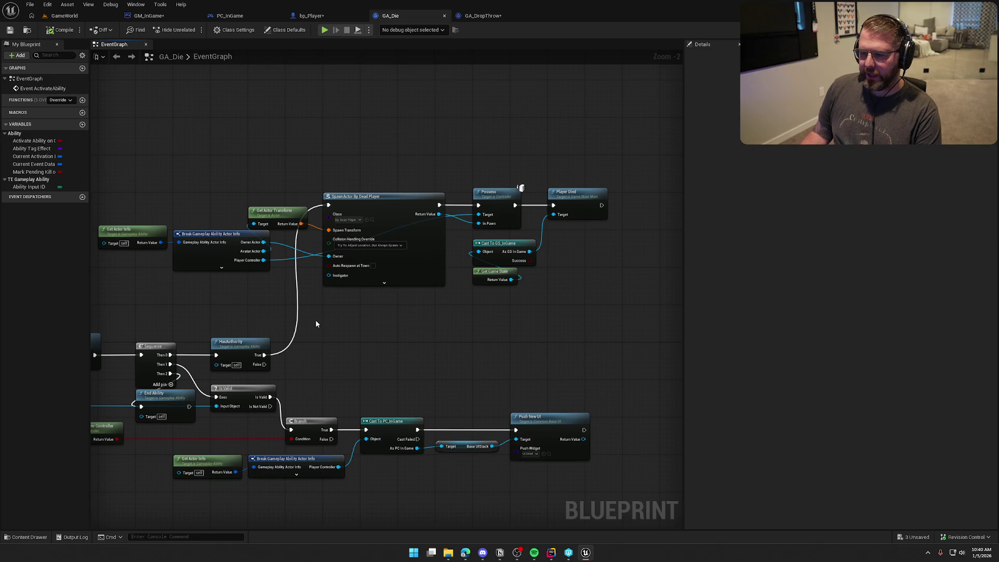
mouse_move(387, 333)
right_mouse_down()
mouse_move(656, 260)
mouse_move(865, 265)
mouse_move(393, 256)
right_mouse_up()
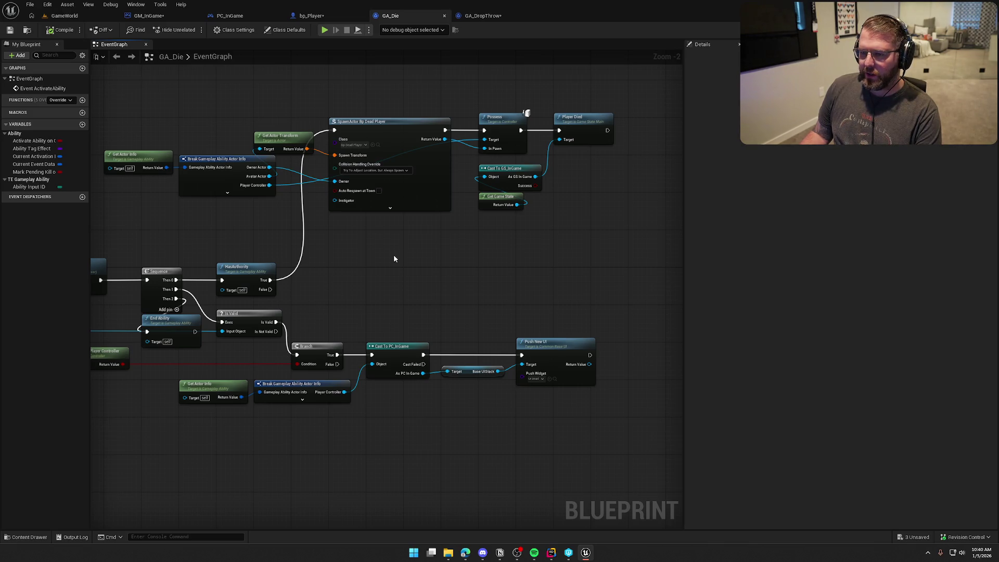
right_click_drag(386, 268, 468, 267)
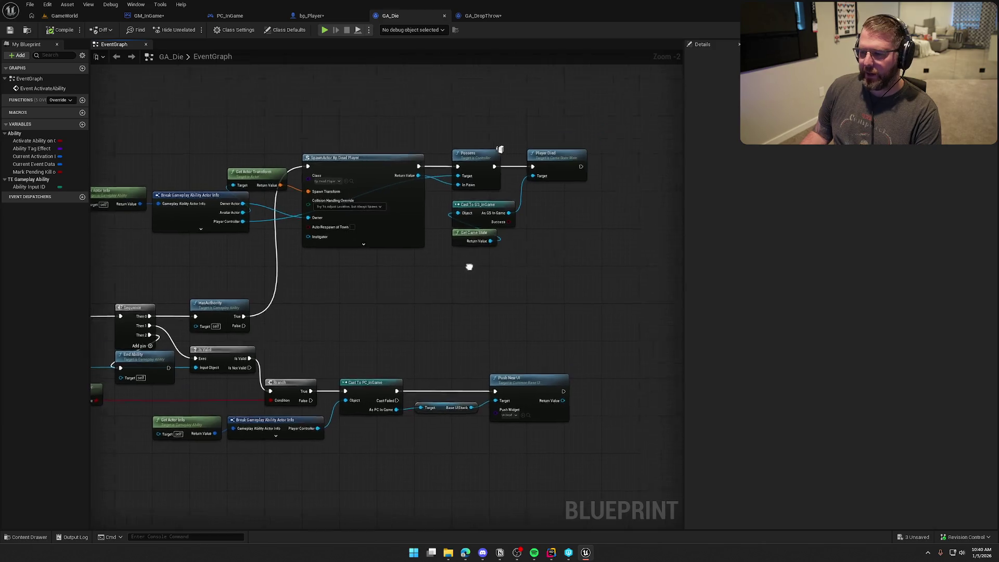
scroll(469, 267, "up", 2)
Move the Cast To GS_InGame and Get Game State nodes upward.
mouse_move(377, 308)
left_mouse_down()
mouse_move(322, 234)
mouse_move(410, 209)
mouse_move(411, 200)
left_mouse_up()
left_click(489, 276)
right_click_drag(489, 276, 479, 294)
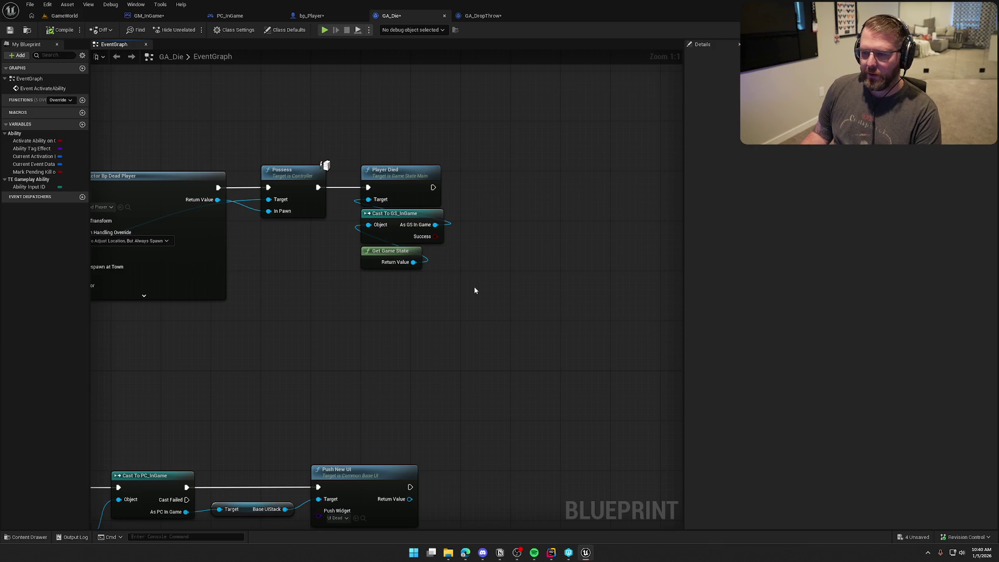
scroll(481, 305, "down", 3)
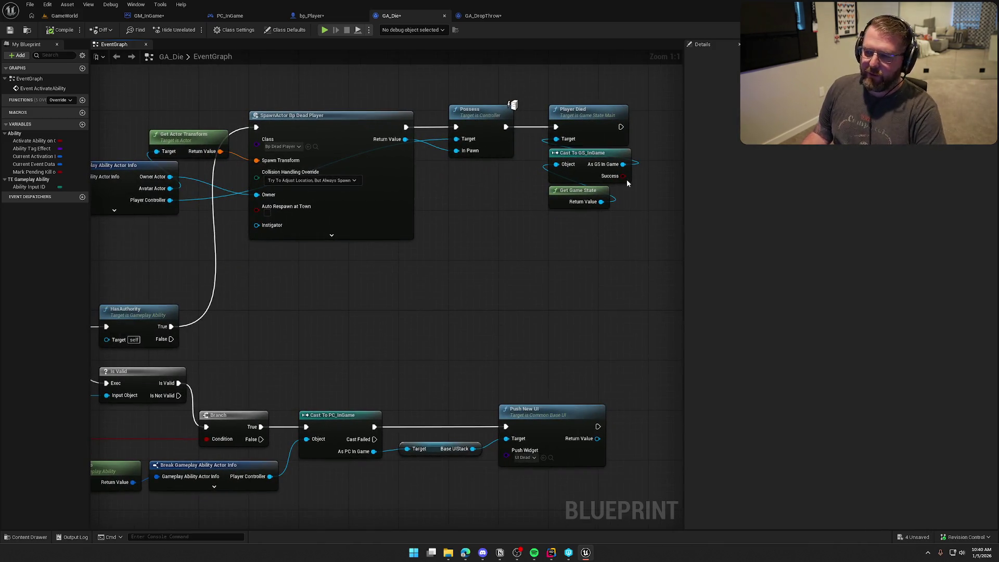
scroll(419, 302, "up", 3)
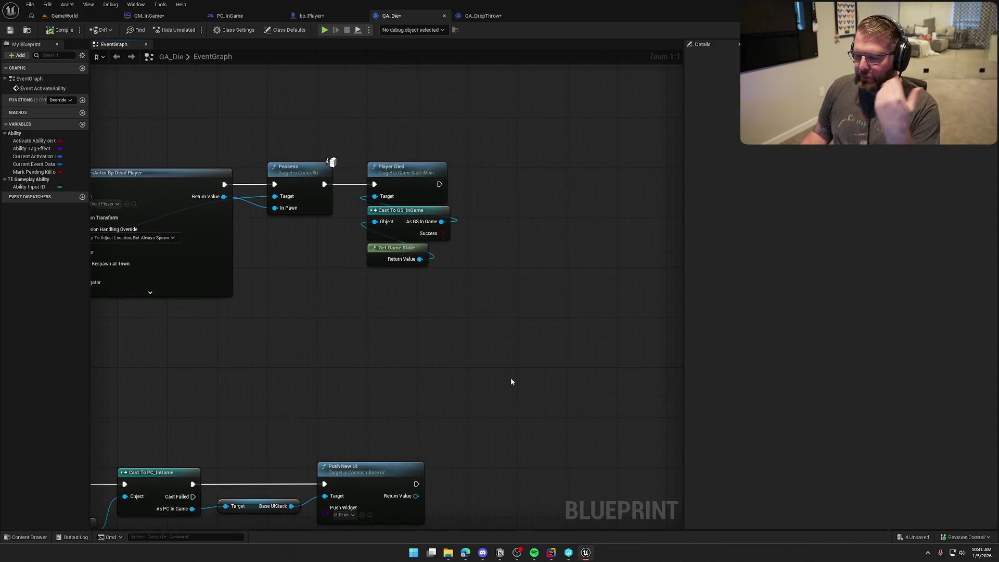
In GA_DropThrow, select the Mesh, Get Socket Transform and SpawnActor clothing nodes for copying, then return to GA_Die.
left_click(489, 15)
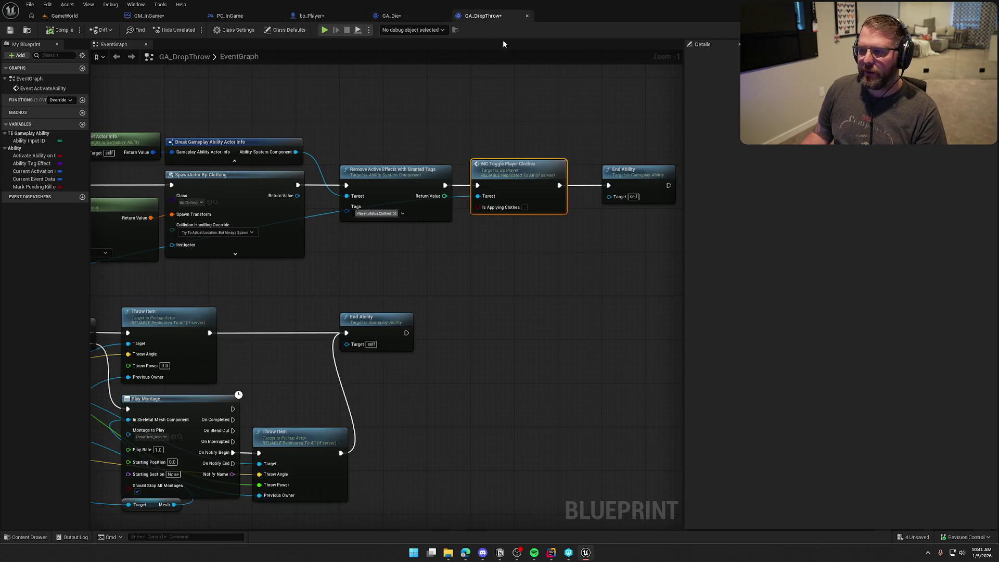
scroll(462, 281, "up", 3)
scroll(463, 281, "down", 2)
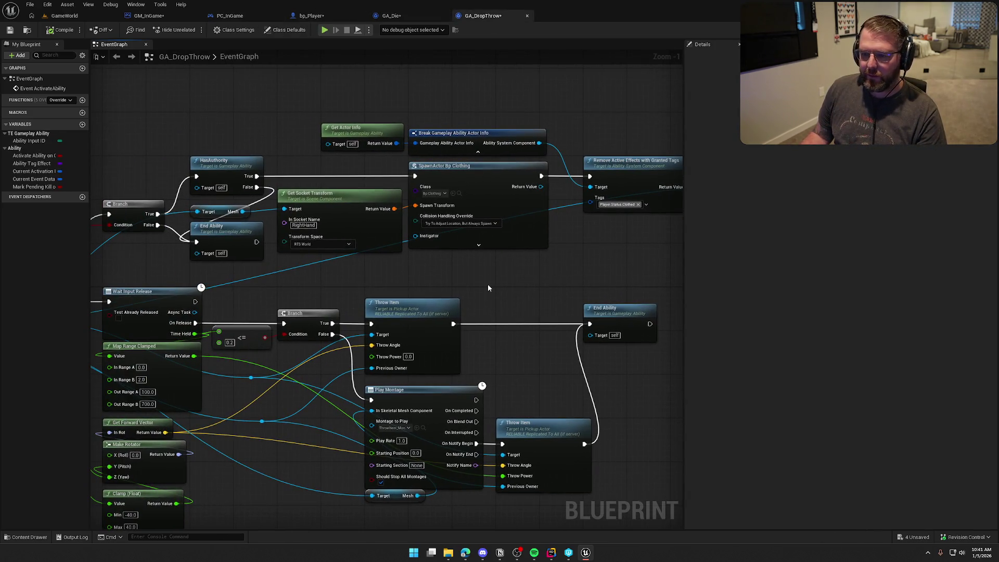
scroll(444, 285, "up", 2)
scroll(300, 283, "down", 2)
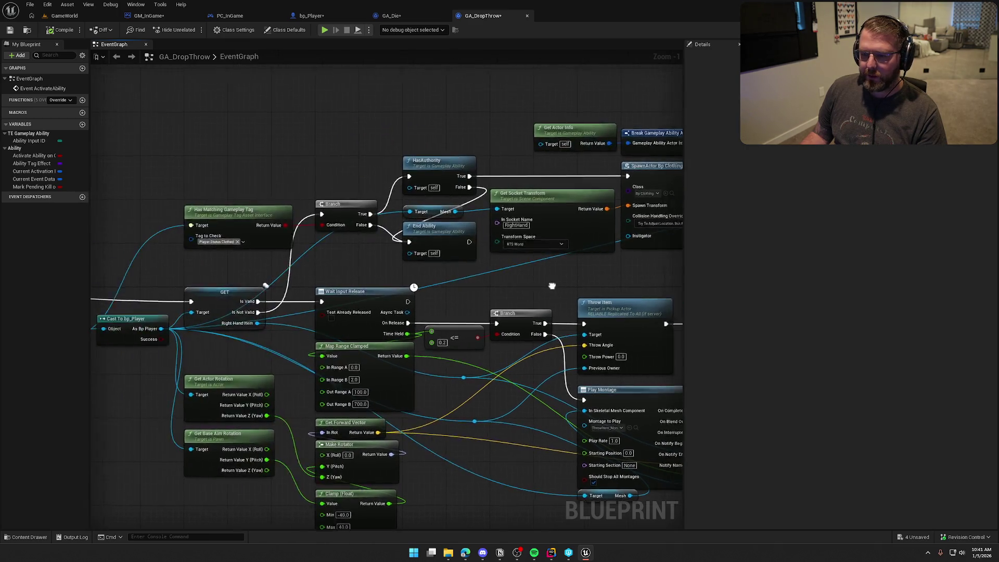
scroll(299, 283, "up", 2)
left_click(136, 201)
left_click(226, 176, "ctrl")
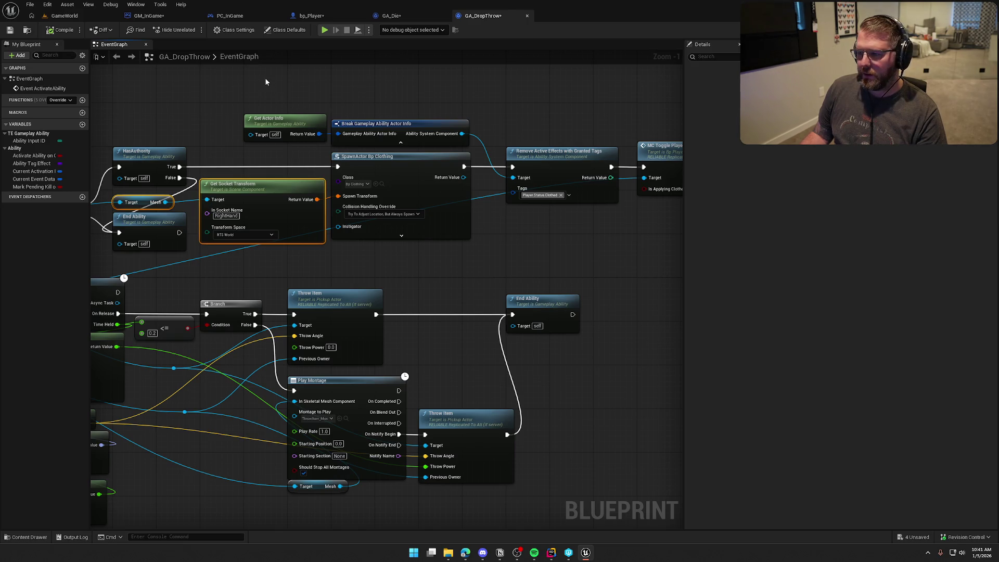
mouse_move(265, 80)
left_mouse_down()
mouse_move(339, 146)
mouse_move(541, 244)
mouse_move(674, 257)
mouse_move(619, 259)
mouse_move(538, 240)
left_mouse_up()
left_click(399, 15)
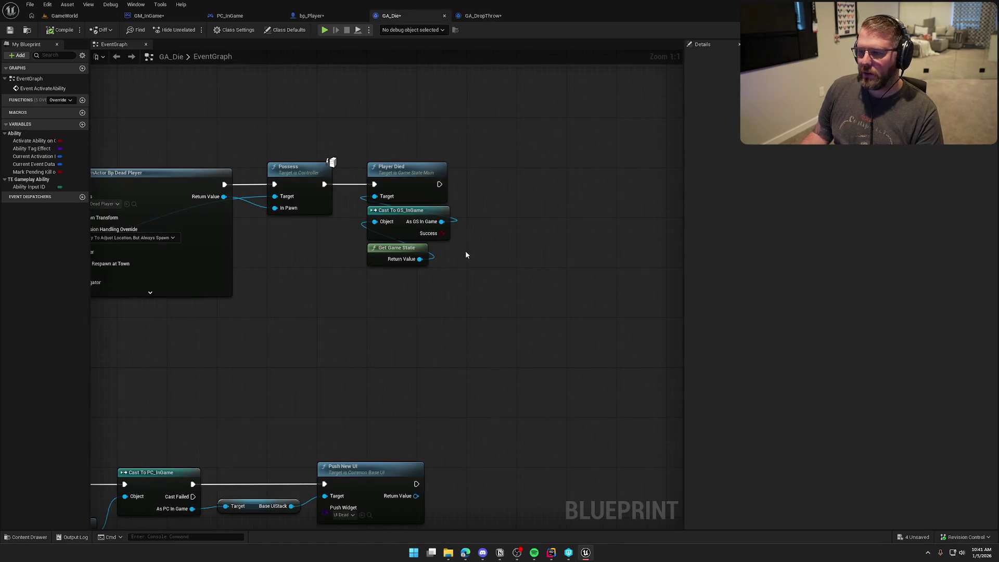
Paste the clothing-spawn chain beside Player Died and wire Player Died into its SpawnActor.
mouse_move(445, 352)
left_mouse_down()
mouse_move(484, 331)
mouse_move(286, 196)
mouse_move(598, 201)
mouse_move(410, 306)
mouse_move(373, 308)
left_mouse_up()
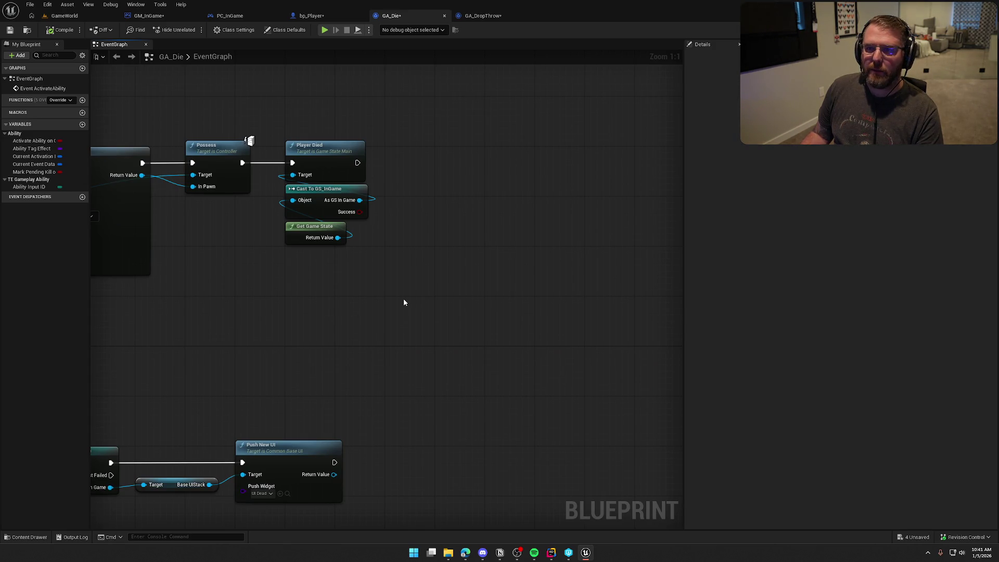
left_click_drag(404, 302, 355, 325)
key("ctrl+v")
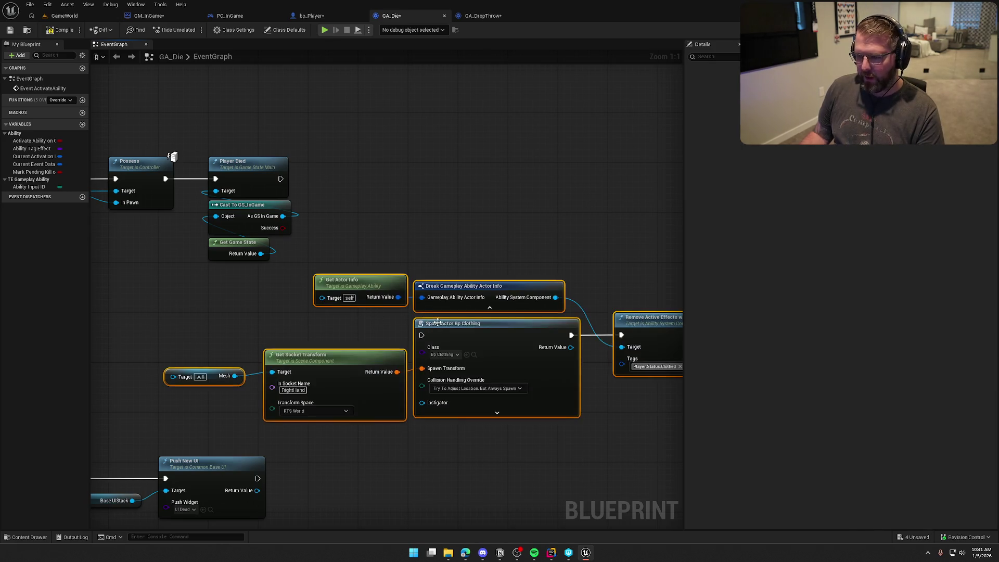
mouse_move(437, 323)
left_mouse_down()
mouse_move(477, 300)
mouse_move(581, 185)
mouse_move(281, 178)
left_mouse_up()
left_click_drag(605, 199, 605, 181)
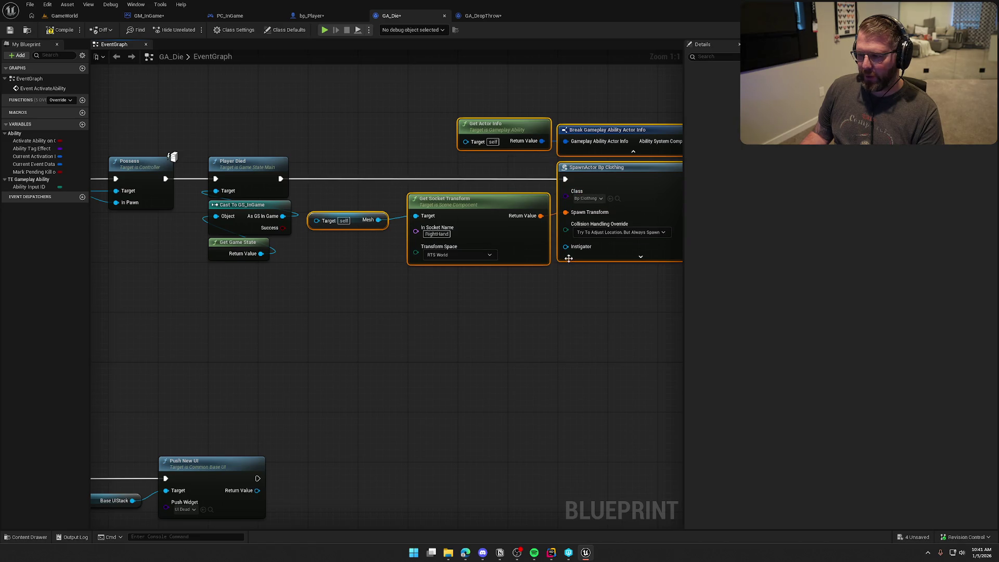
left_click(529, 330)
mouse_move(529, 331)
left_mouse_down()
mouse_move(242, 328)
mouse_move(192, 307)
mouse_move(94, 312)
mouse_move(605, 326)
left_mouse_up()
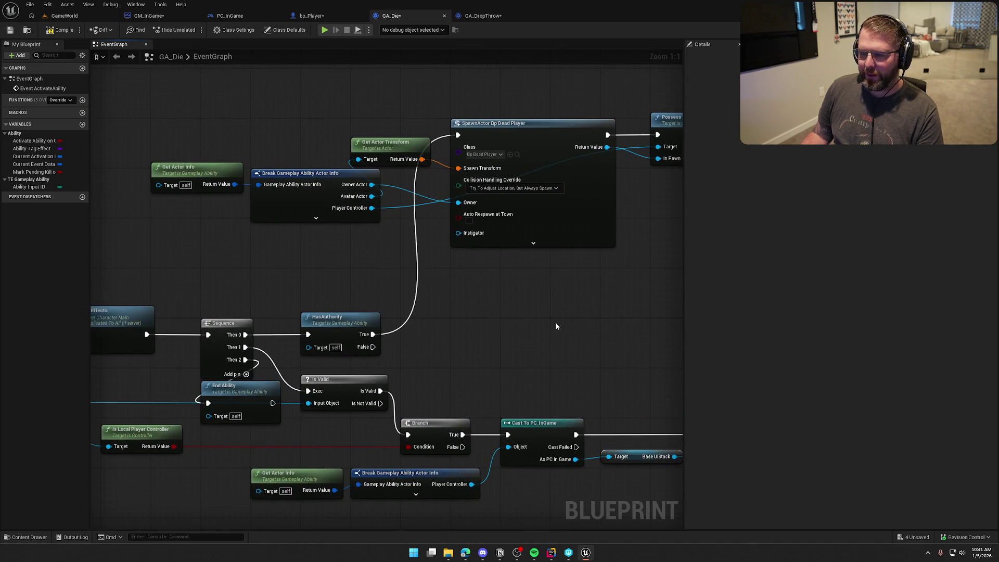
Duplicate the Get Actor Info and Break Actor Info node pair.
mouse_move(189, 136)
left_mouse_down()
mouse_move(255, 224)
mouse_move(307, 270)
left_mouse_up()
mouse_move(540, 323)
left_mouse_down()
mouse_move(254, 272)
mouse_move(360, 235)
mouse_move(336, 224)
left_mouse_up()
key("ctrl+v")
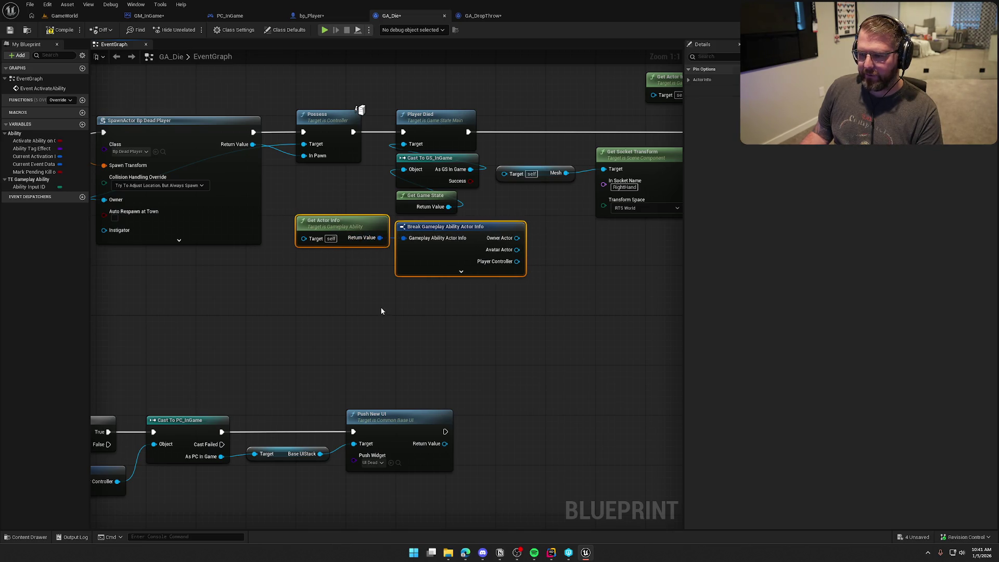
left_click_drag(381, 310, 231, 326)
right_click(231, 325)
Add a Cast To bp_Player from Avatar Actor and convert it to a pure cast.
left_click(328, 319)
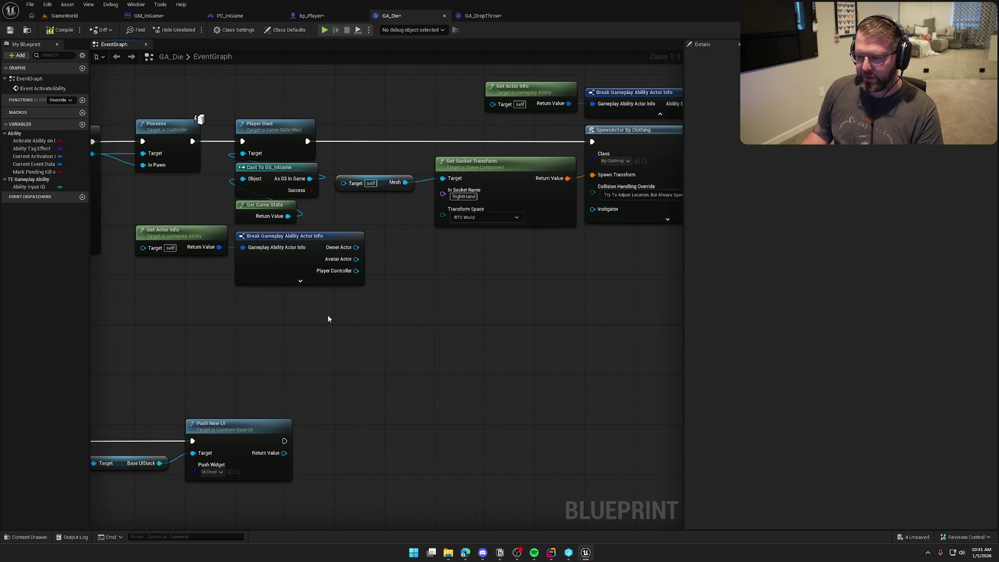
left_click_drag(327, 319, 373, 329)
left_click_drag(401, 270, 437, 278)
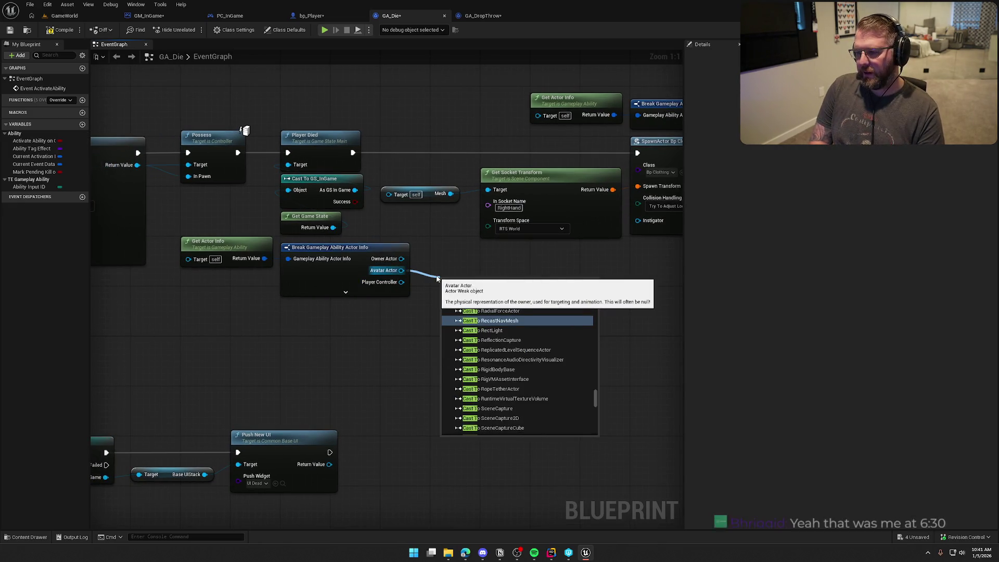
type("o cp")
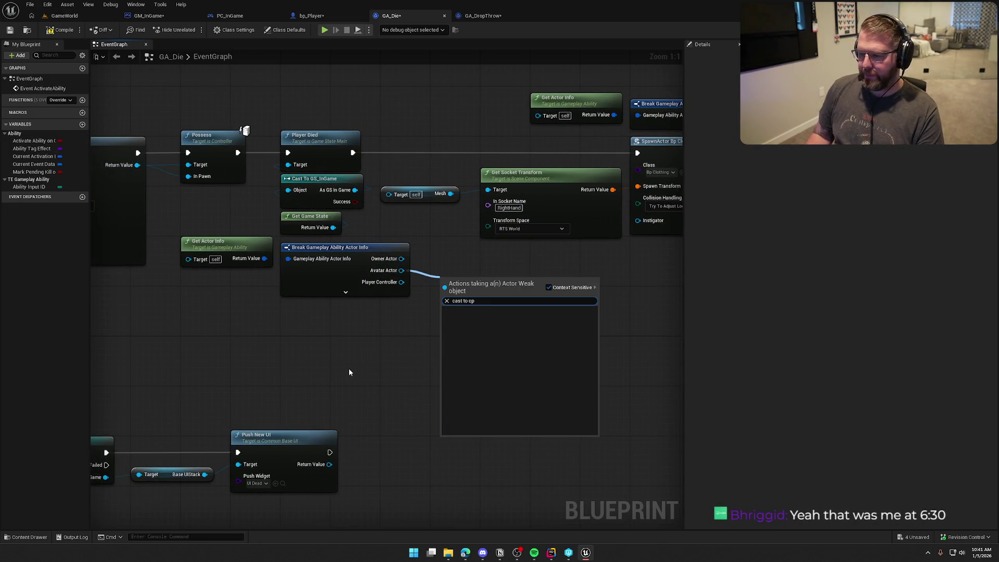
key("BackSpace")
key("BackSpace")
type("bp player")
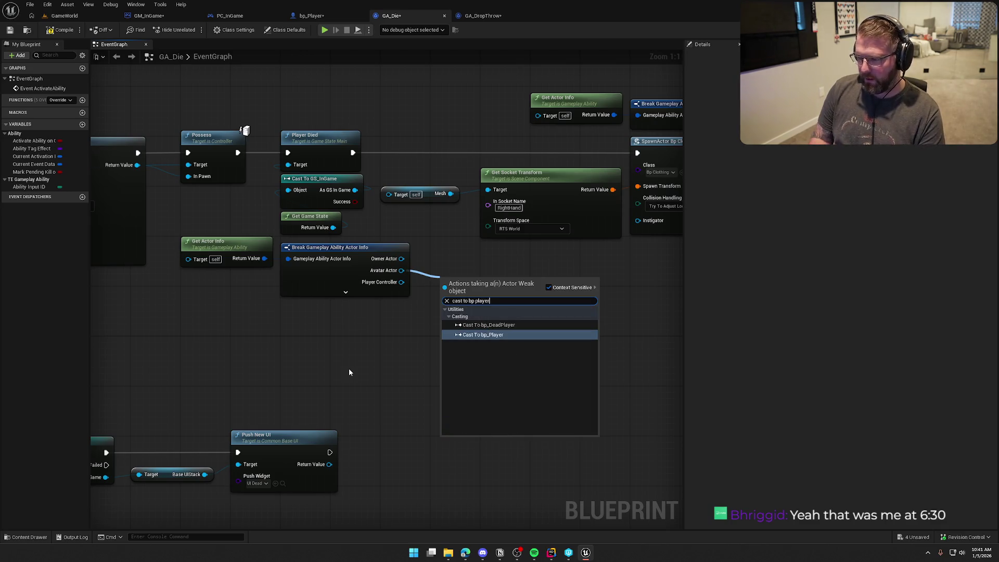
key("Return")
right_click(460, 287)
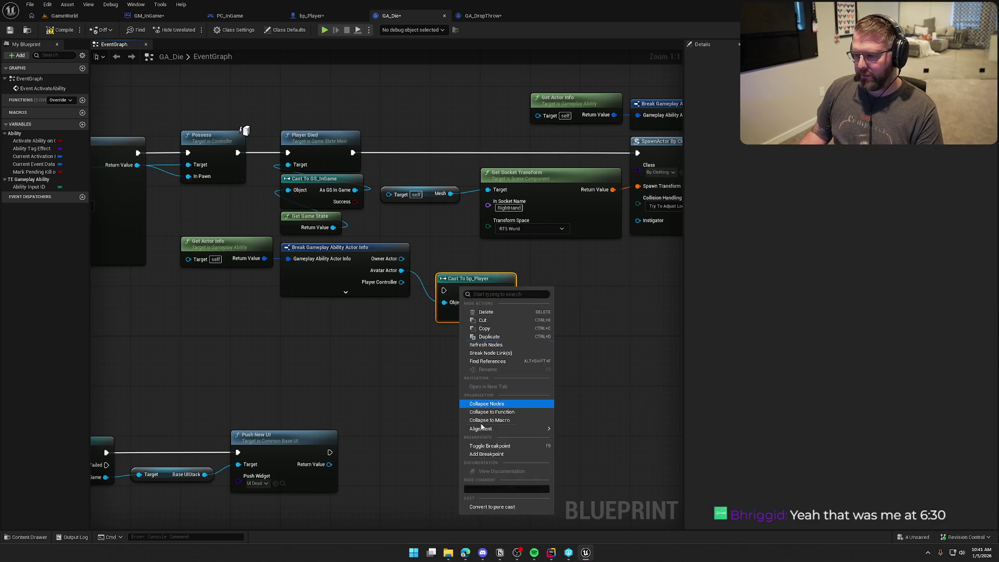
left_click(495, 507)
Place the cast beside Break Actor Info and wire As Bp Player into the Mesh node's Target.
left_click(346, 260)
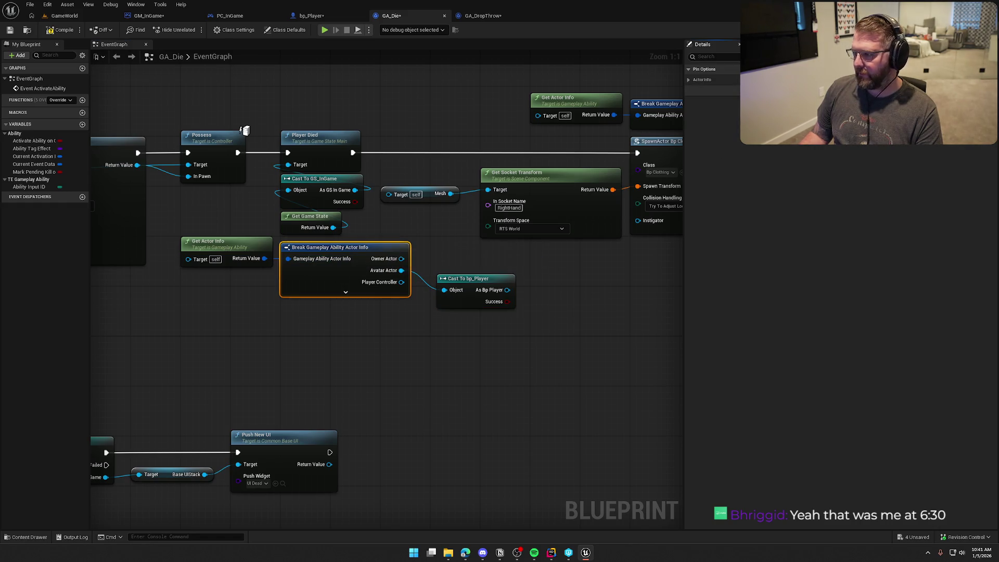
left_click_drag(473, 278, 446, 249)
left_click_drag(527, 293, 452, 326)
mouse_move(407, 292)
left_mouse_down()
mouse_move(294, 239)
mouse_move(313, 228)
left_mouse_up()
left_click_drag(469, 319, 394, 325)
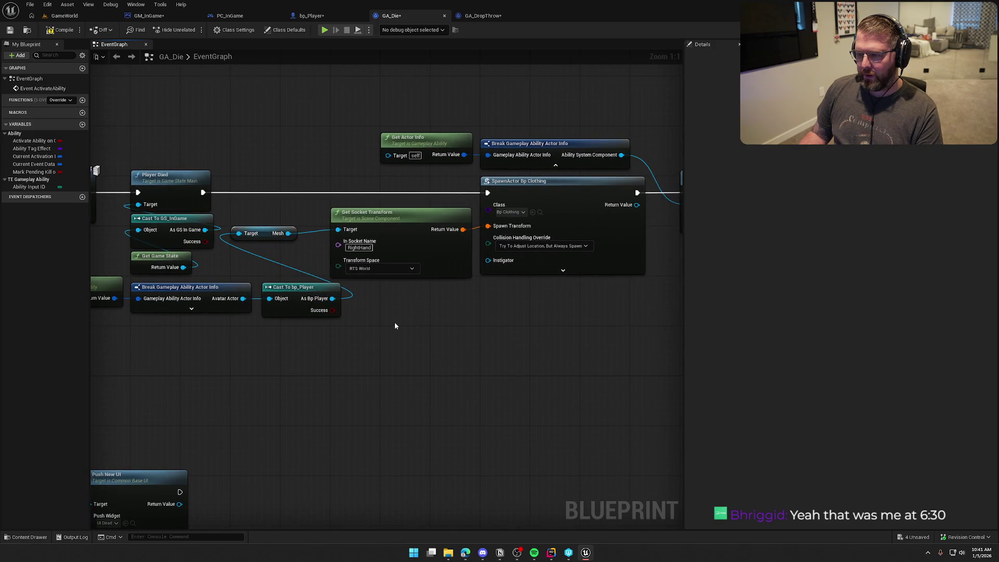
Connect As Bp Player to the MC Toggle Player Clothes Target pin.
left_click_drag(332, 298, 387, 158)
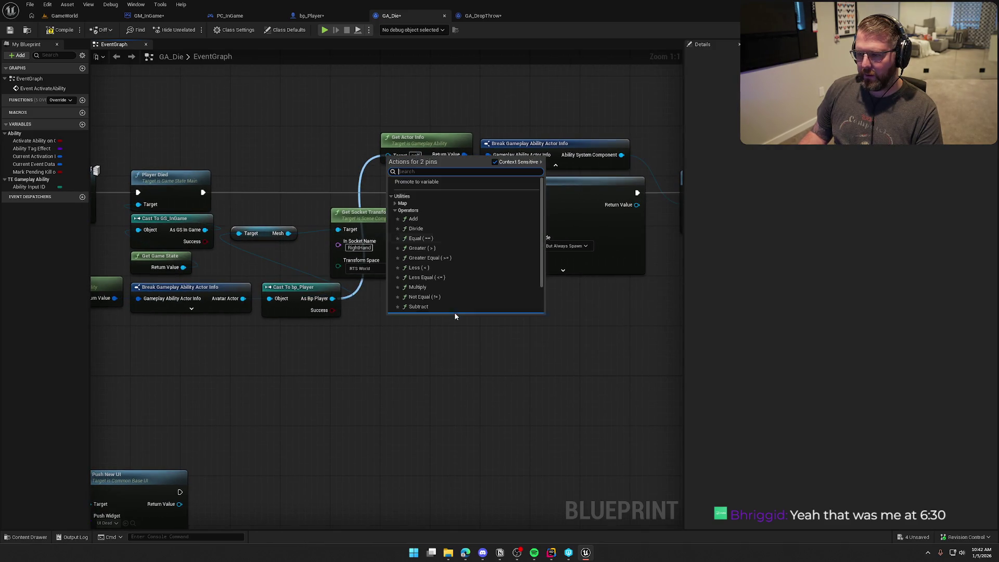
left_click(390, 349)
mouse_move(423, 335)
left_mouse_down()
mouse_move(276, 314)
mouse_move(323, 315)
left_mouse_up()
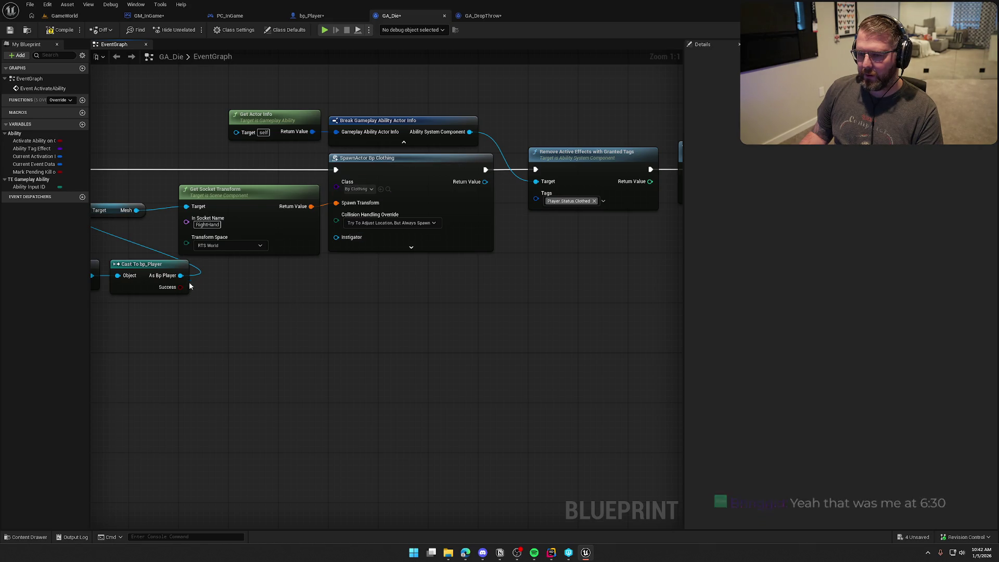
mouse_move(181, 276)
left_mouse_down()
mouse_move(785, 292)
mouse_move(414, 186)
left_mouse_up()
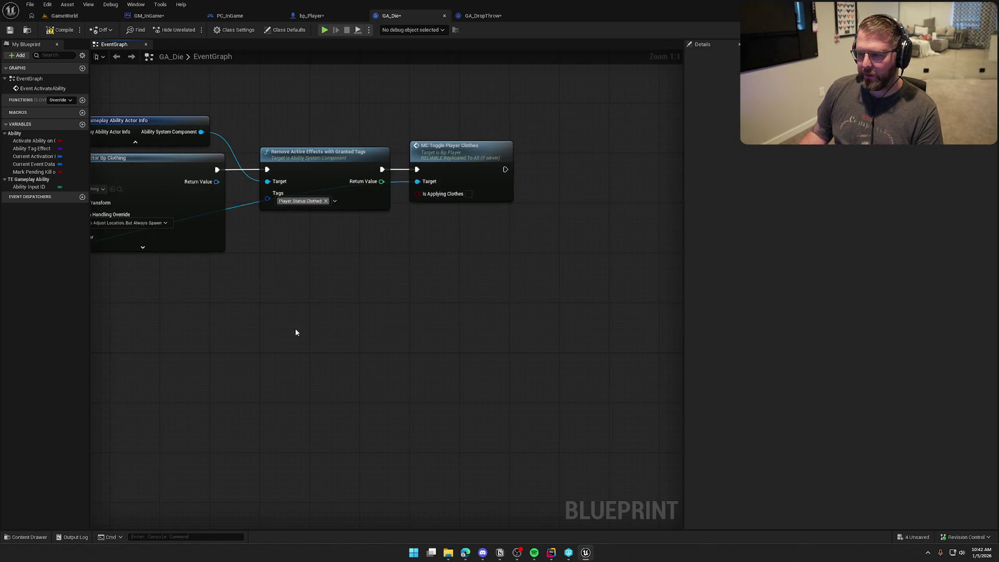
left_click_drag(295, 328, 444, 322)
Shift all the clothing-related nodes about 190 px to the right.
scroll(421, 330, "down", 1)
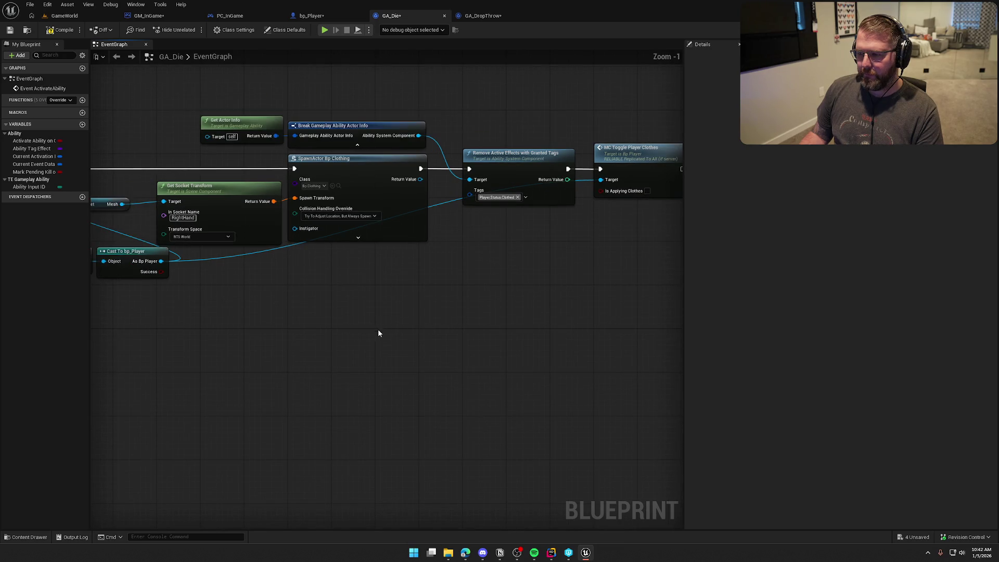
mouse_move(376, 333)
left_mouse_down()
mouse_move(686, 333)
mouse_move(286, 342)
mouse_move(492, 349)
left_mouse_up()
scroll(492, 348, "down", 2)
left_click_drag(263, 163, 662, 352)
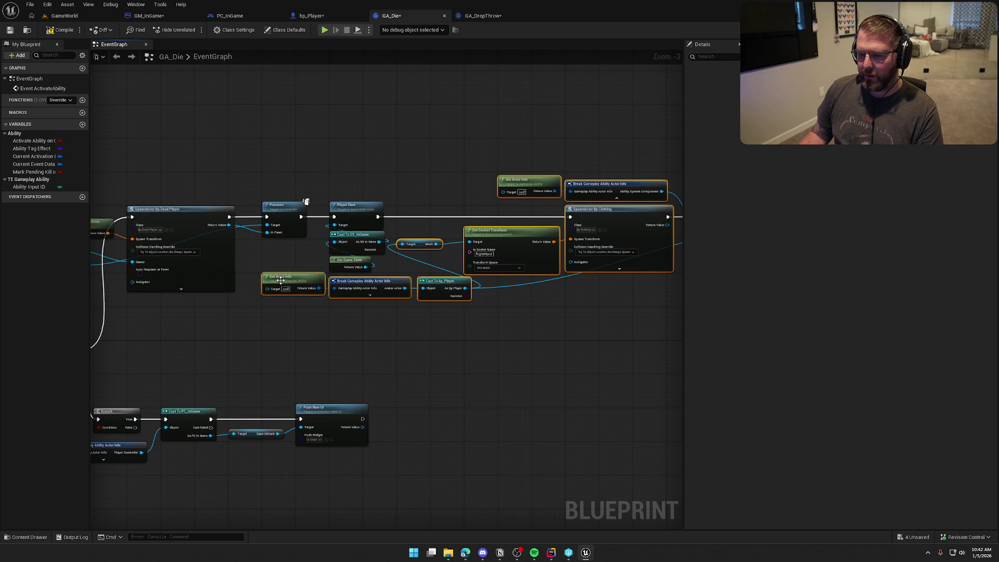
mouse_move(287, 289)
left_mouse_down()
mouse_move(411, 280)
mouse_move(385, 284)
left_mouse_up()
scroll(430, 212, "up", 4)
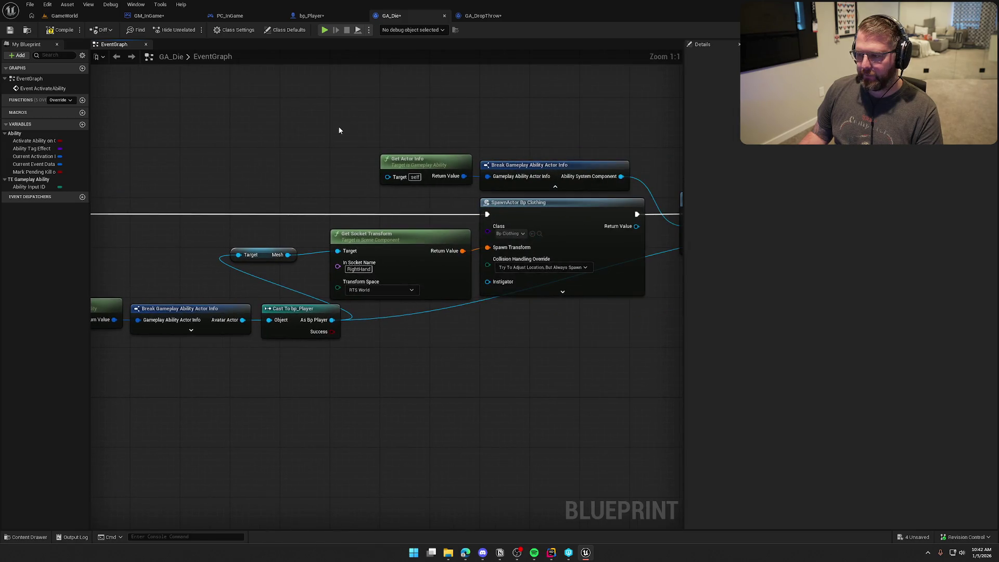
Add a Has Matching Gameplay Tag node on the Ability System Component checking Player.Status.Clothed.
left_click_drag(585, 189, 286, 134)
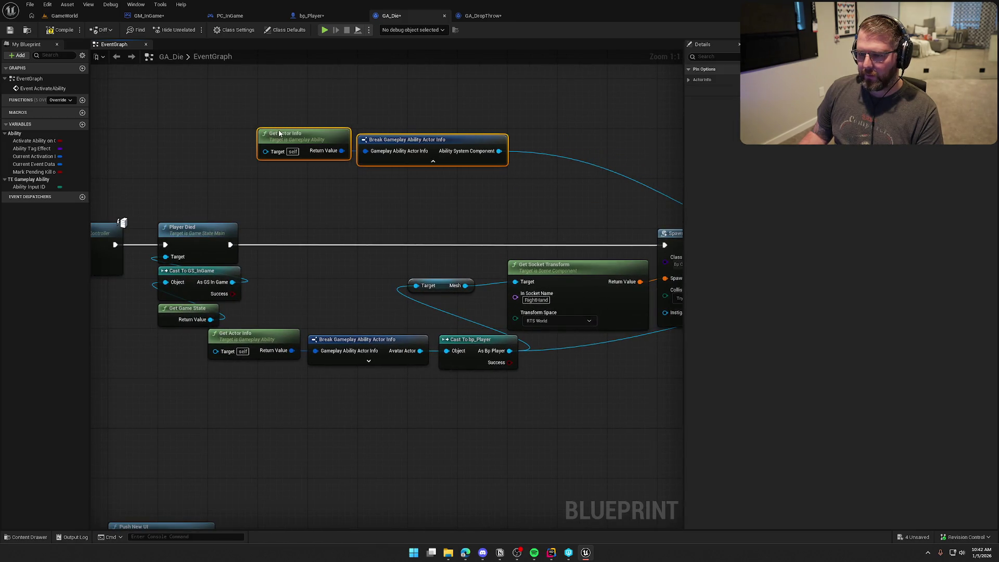
left_click(433, 207)
mouse_move(498, 151)
left_mouse_down()
mouse_move(408, 197)
mouse_move(563, 188)
mouse_move(314, 194)
left_mouse_up()
type("has matching")
key("Return")
left_click(309, 213)
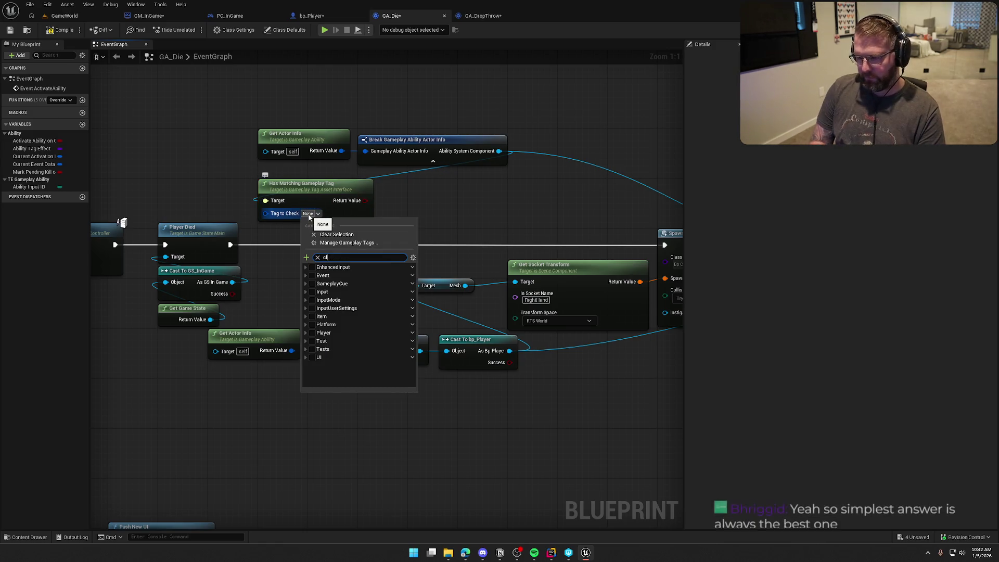
type("clo")
left_click(326, 284)
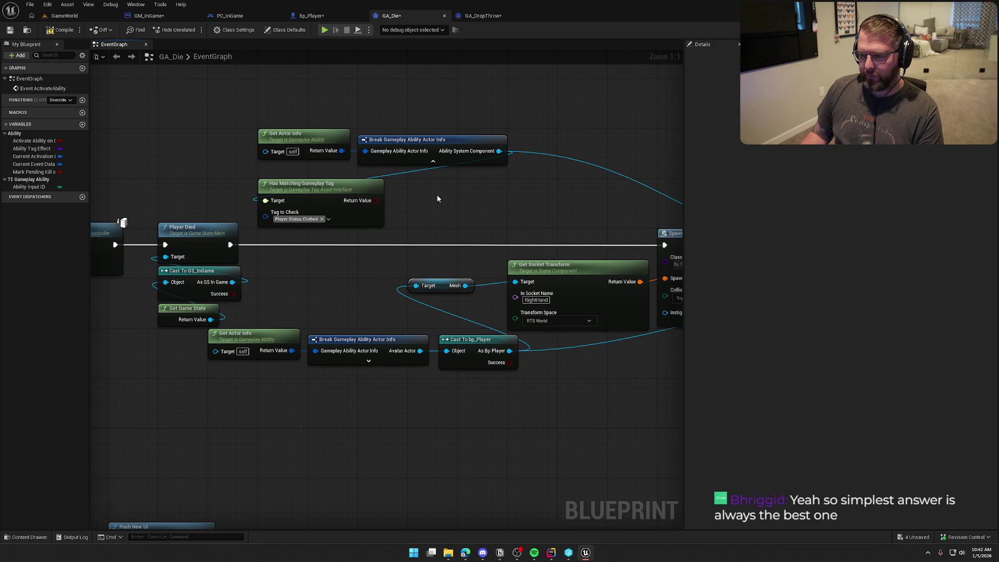
Insert a Branch on the tag check between Player Died and the clothing spawn.
left_click(436, 231)
mouse_move(376, 201)
left_mouse_down()
mouse_move(412, 282)
mouse_move(443, 255)
mouse_move(230, 245)
left_mouse_up()
left_click_drag(498, 243, 654, 251)
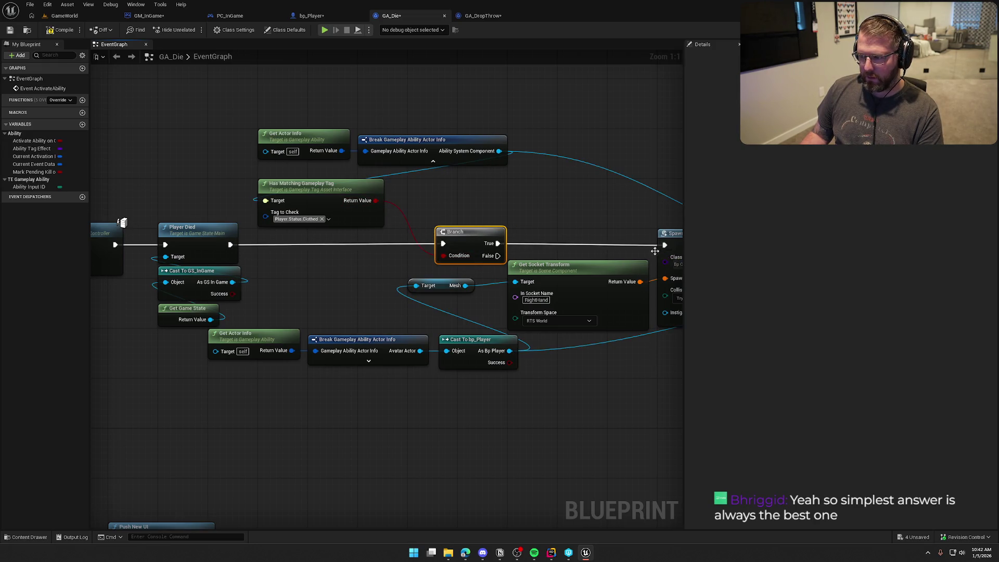
mouse_move(444, 232)
left_mouse_down()
mouse_move(415, 234)
mouse_move(467, 234)
left_mouse_up()
Compile GA_Die and save it, accepting the checkout prompt.
left_click(61, 30)
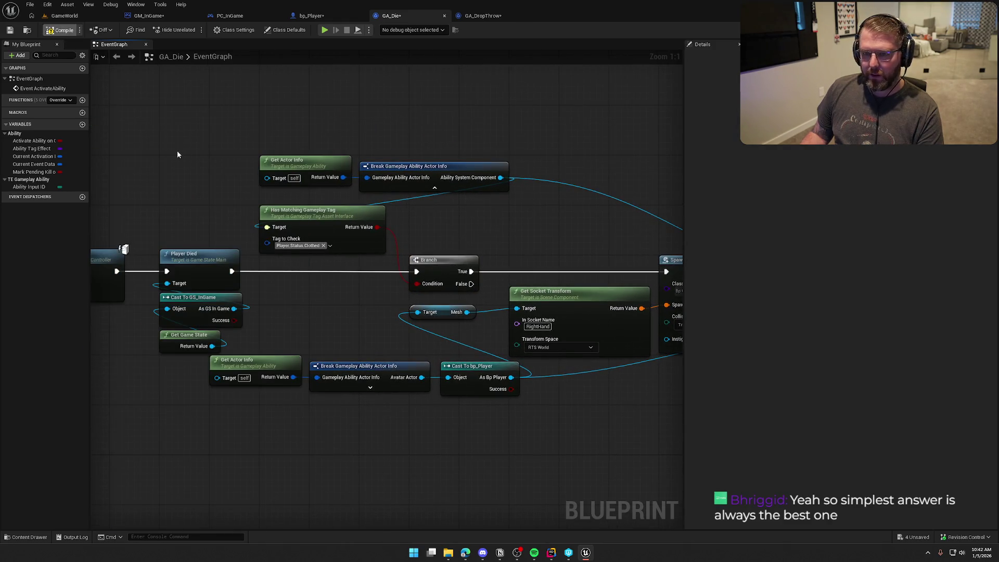
key("ctrl+s")
left_click(510, 364)
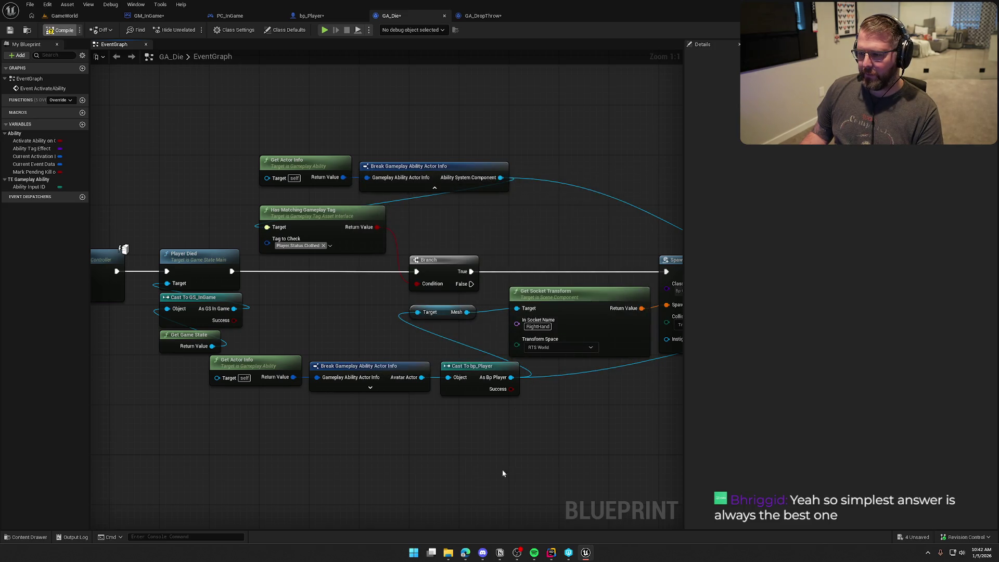
mouse_move(502, 469)
left_mouse_down()
mouse_move(455, 437)
mouse_move(149, 426)
left_mouse_up()
mouse_move(520, 447)
left_mouse_down()
mouse_move(352, 448)
mouse_move(180, 429)
left_mouse_up()
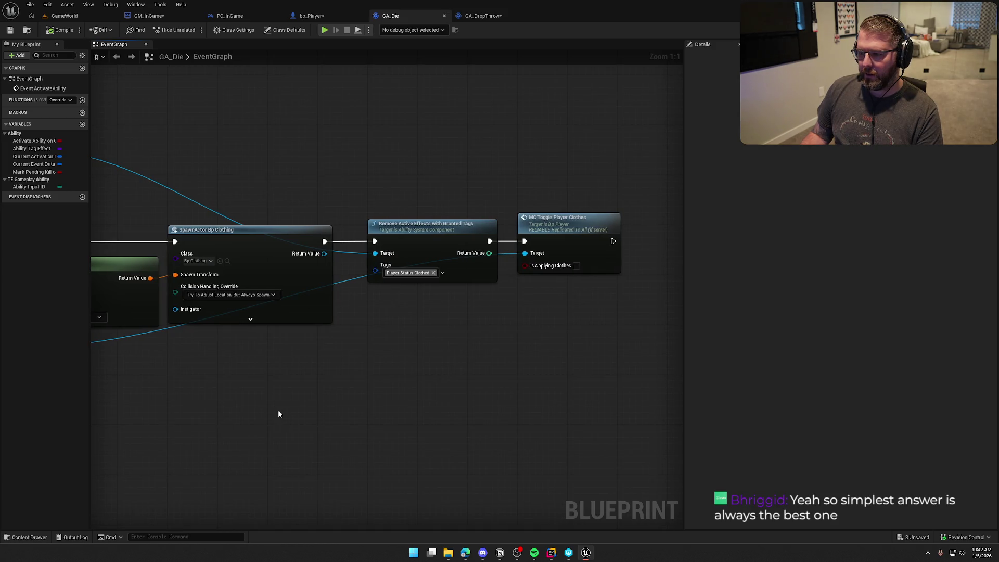
Review GA_Die's death-handling chain around the Apply Death Effects node.
mouse_move(279, 401)
left_mouse_down()
mouse_move(286, 442)
mouse_move(576, 395)
mouse_move(575, 416)
mouse_move(560, 233)
mouse_move(524, 149)
mouse_move(662, 289)
mouse_move(395, 302)
left_mouse_up()
left_click(333, 274)
mouse_move(346, 223)
left_mouse_down()
mouse_move(380, 206)
mouse_move(550, 277)
mouse_move(315, 439)
left_mouse_up()
left_click(550, 277)
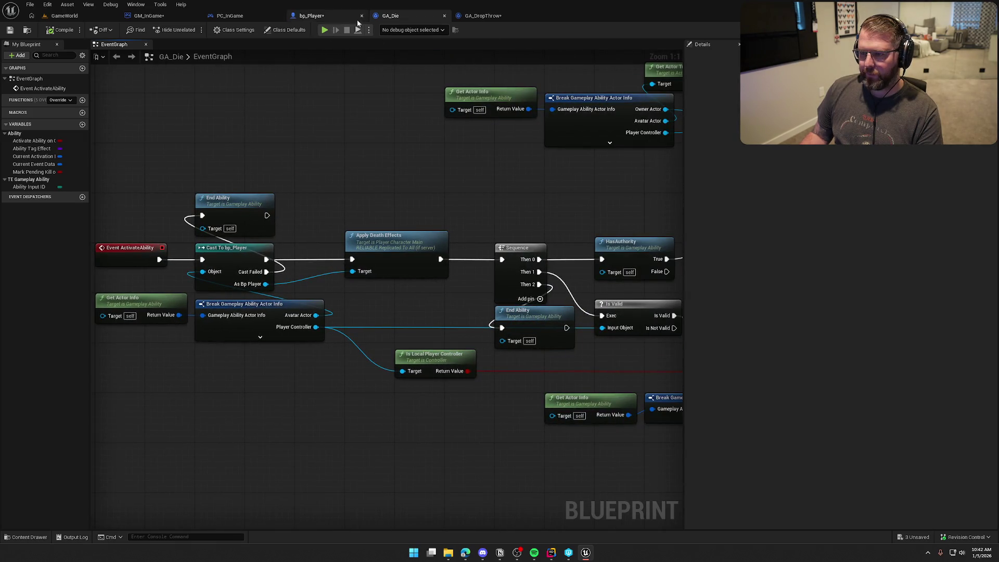
Glance over GA_DropThrow's Wait Input Release and Map Range nodes, then bring up PlayerCharacterMain.cpp in Rider.
left_click(482, 15)
left_click(560, 373)
left_click_drag(322, 249, 419, 195)
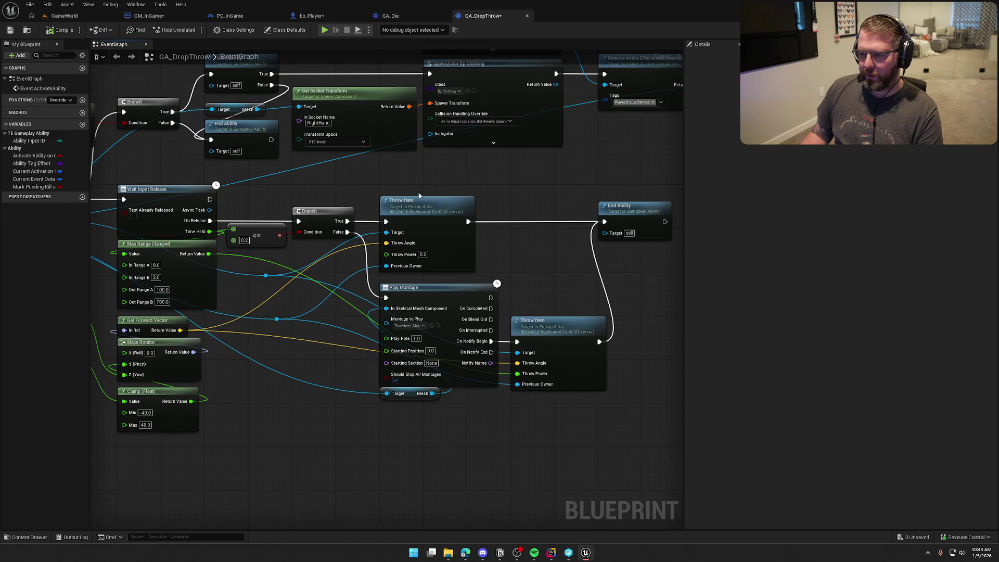
left_click(399, 17)
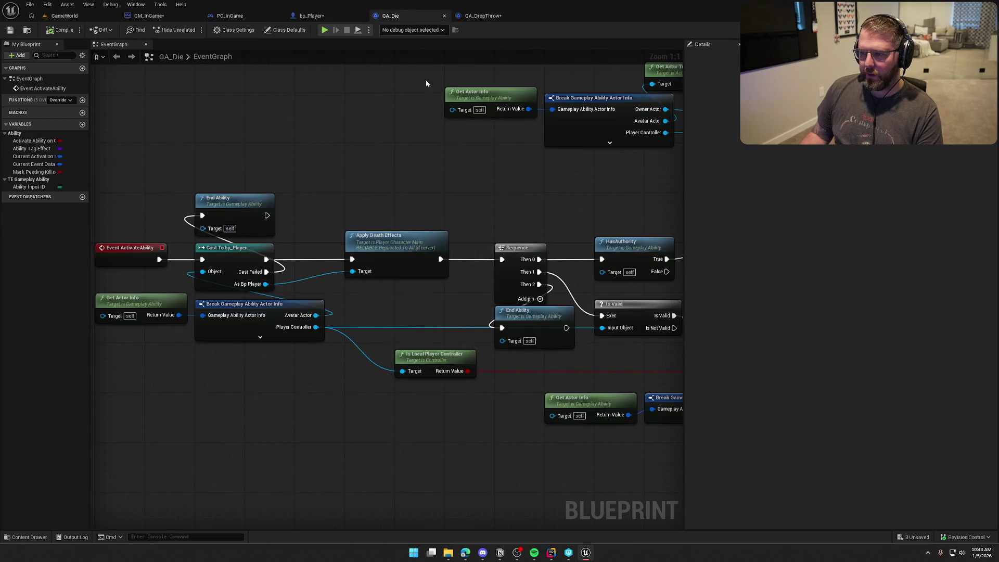
left_click(551, 553)
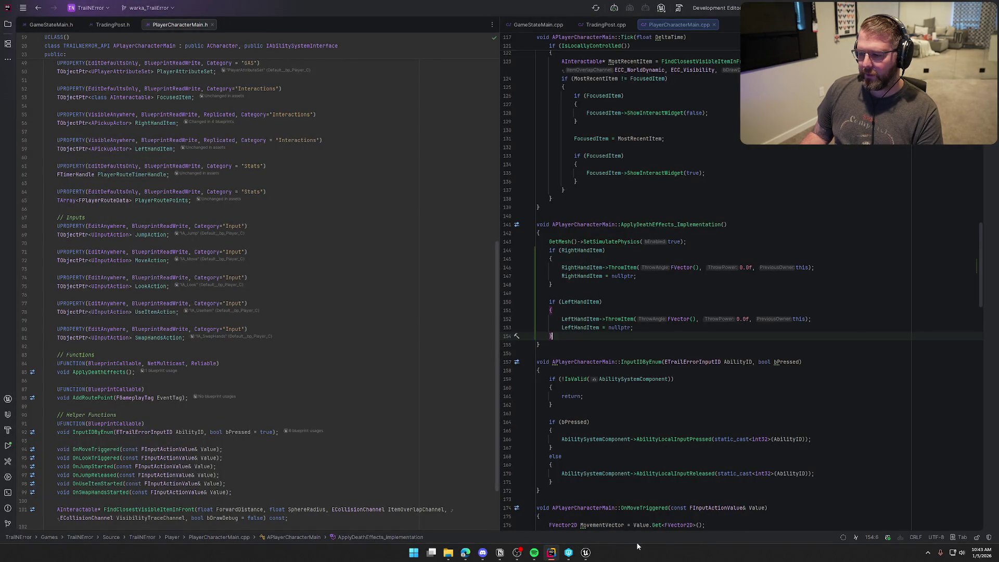
Switch from Rider back to the GA_Die event graph in Unreal Editor.
left_click(586, 553)
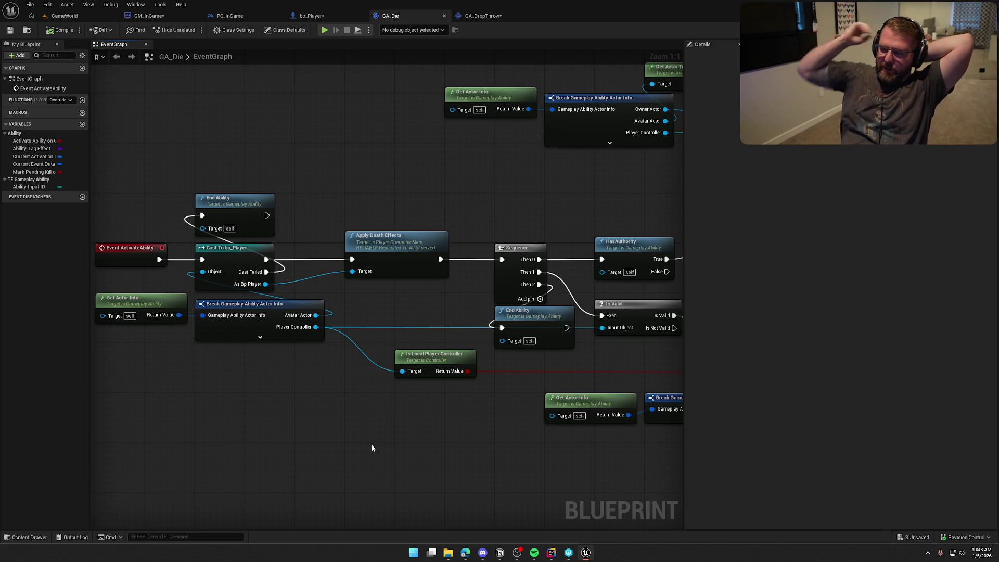
Move the Is Local Player Controller node left in the GA_Die graph.
mouse_move(371, 448)
left_mouse_down()
mouse_move(198, 373)
mouse_move(318, 377)
left_mouse_up()
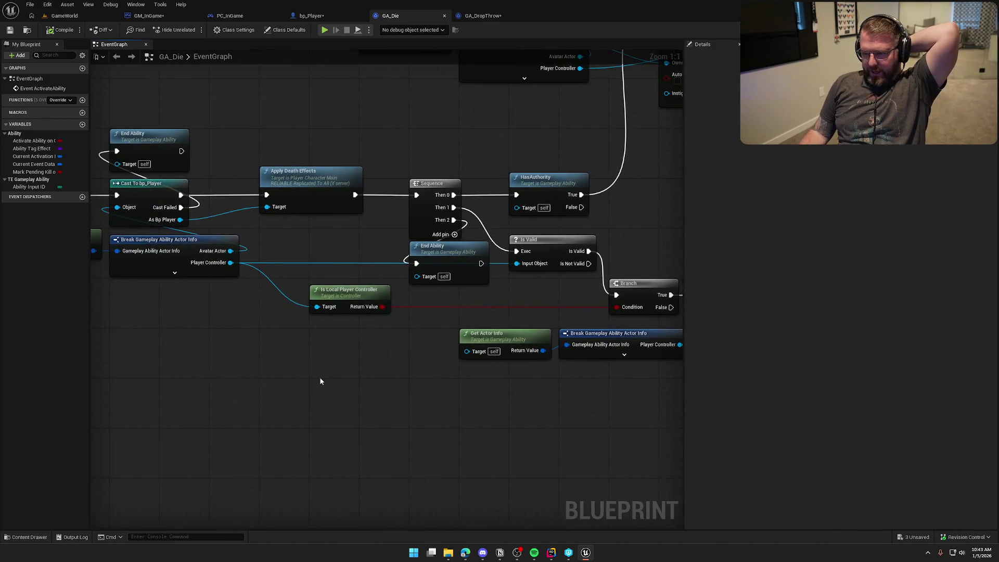
left_click(331, 301)
left_click_drag(331, 302, 286, 303)
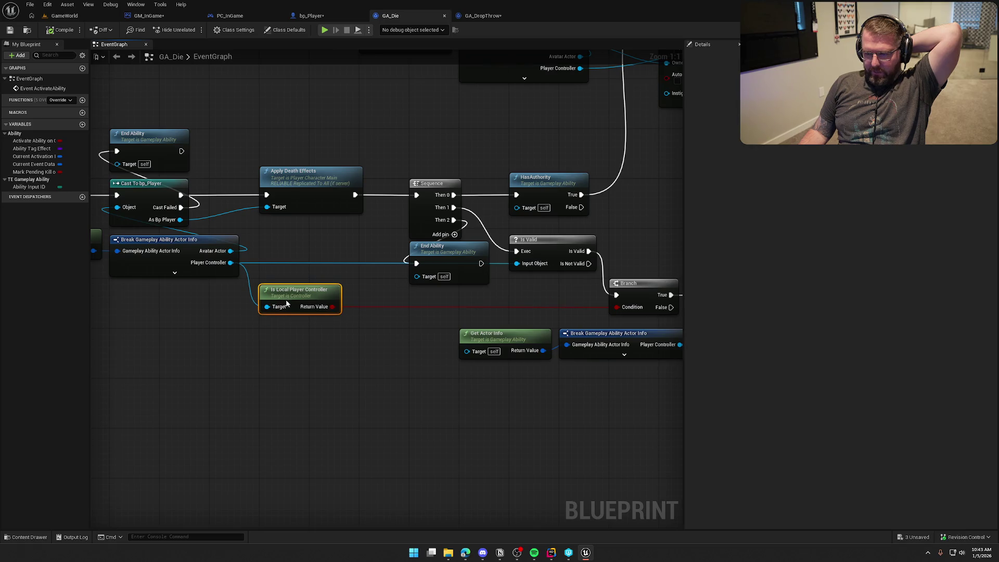
left_click(324, 401)
left_click_drag(323, 401, 342, 423)
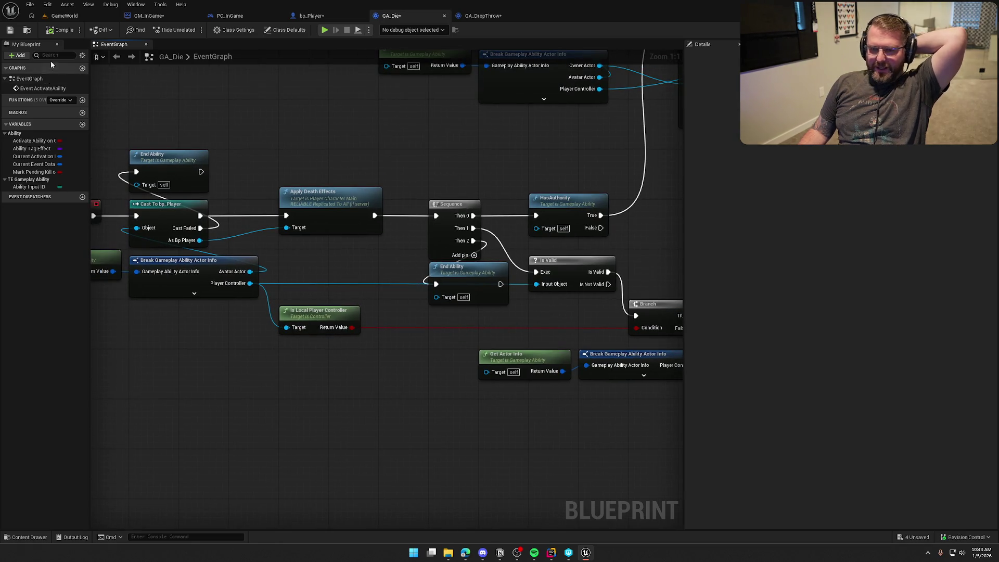
Bring up the GM_InGame game mode blueprint and save it.
left_click(311, 16)
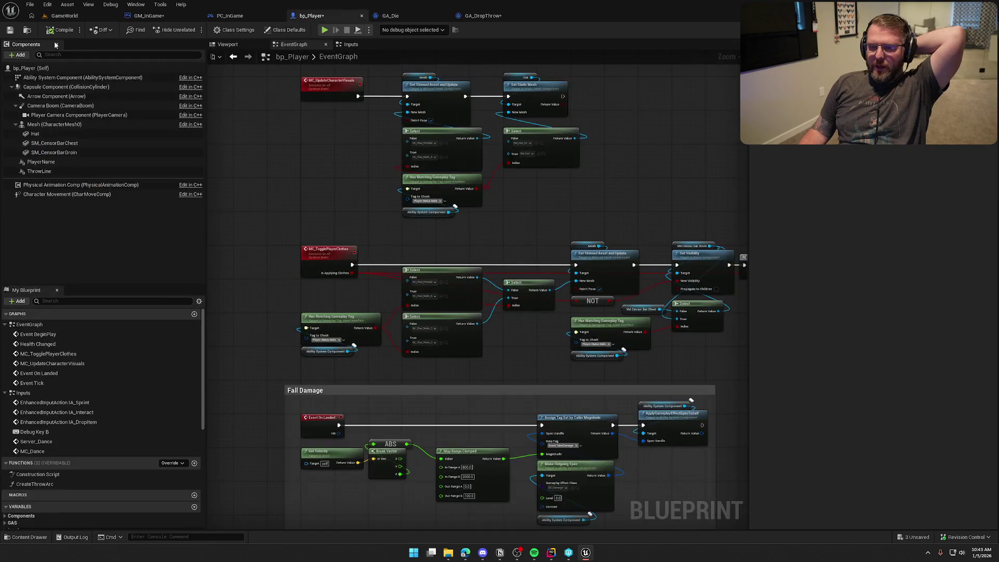
left_click(149, 15)
key("ctrl+s")
left_click_drag(277, 96, 311, 111)
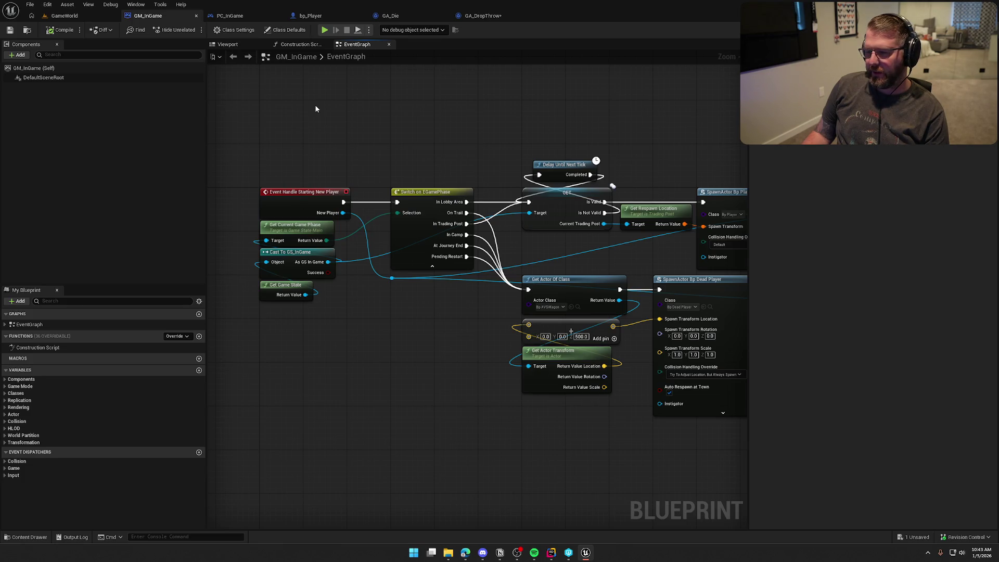
scroll(314, 105, "right", 3)
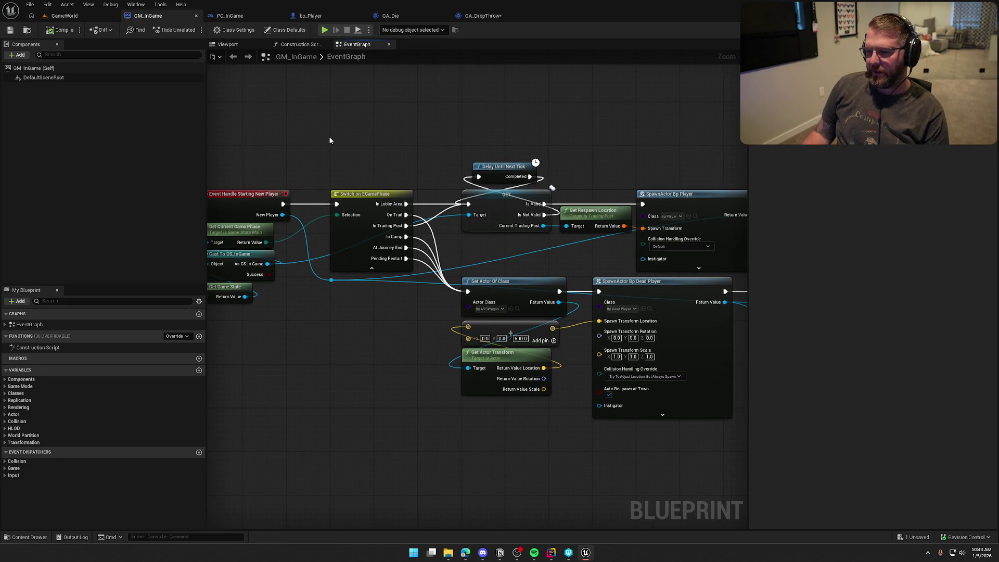
mouse_move(329, 141)
left_mouse_down()
mouse_move(466, 155)
mouse_move(298, 172)
mouse_move(359, 119)
left_mouse_up()
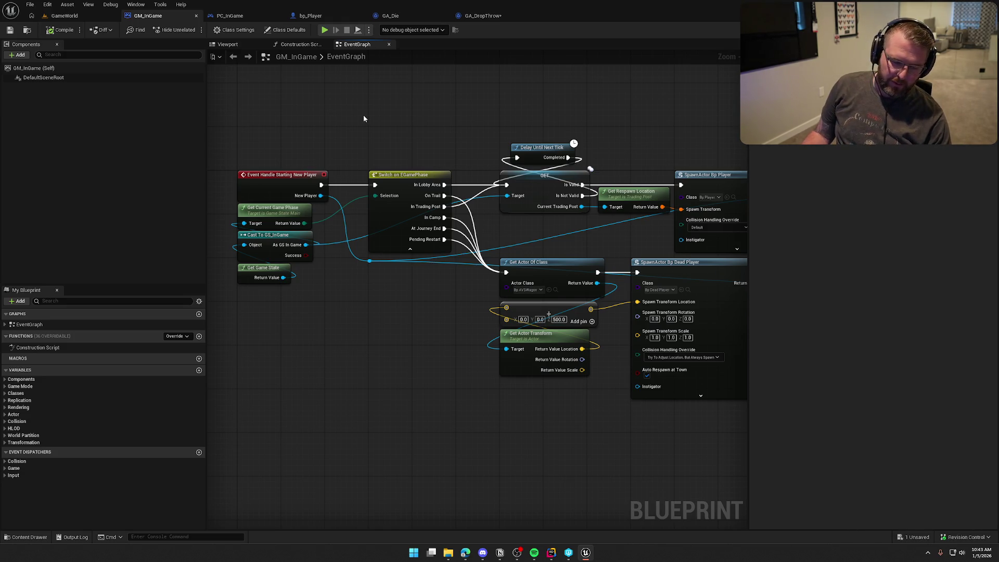
mouse_move(462, 123)
left_mouse_down()
mouse_move(353, 134)
mouse_move(408, 105)
mouse_move(522, 111)
mouse_move(453, 129)
mouse_move(496, 138)
left_mouse_up()
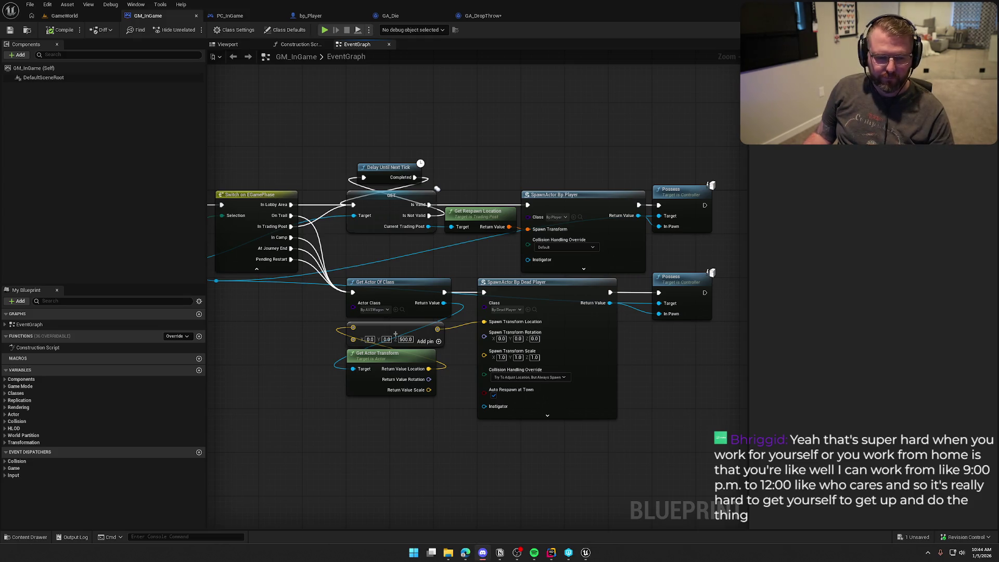
left_click_drag(421, 167, 514, 154)
left_click_drag(376, 140, 414, 141)
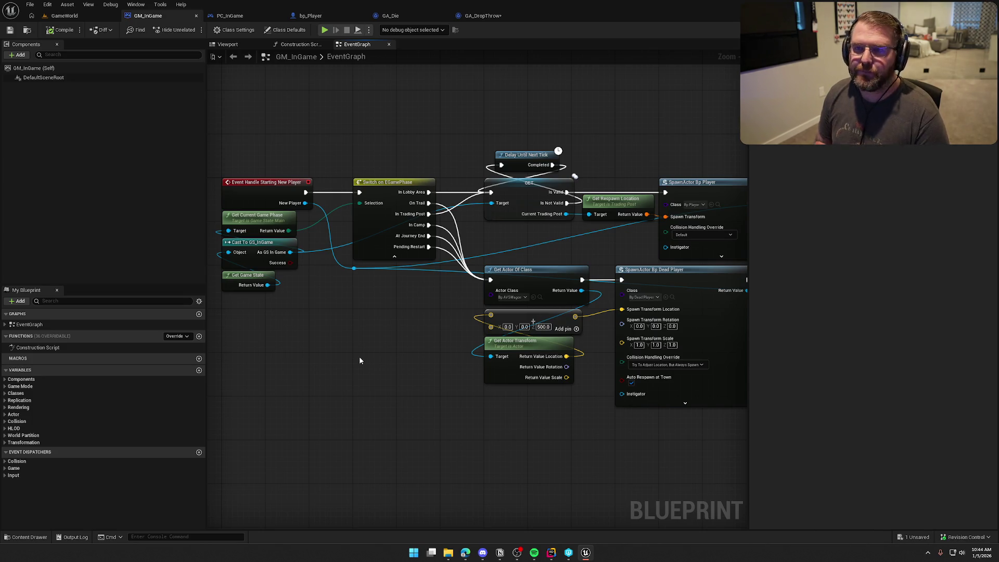
mouse_move(361, 355)
left_mouse_down()
mouse_move(324, 346)
mouse_move(492, 354)
mouse_move(554, 412)
mouse_move(466, 411)
mouse_move(564, 406)
mouse_move(541, 402)
left_mouse_up()
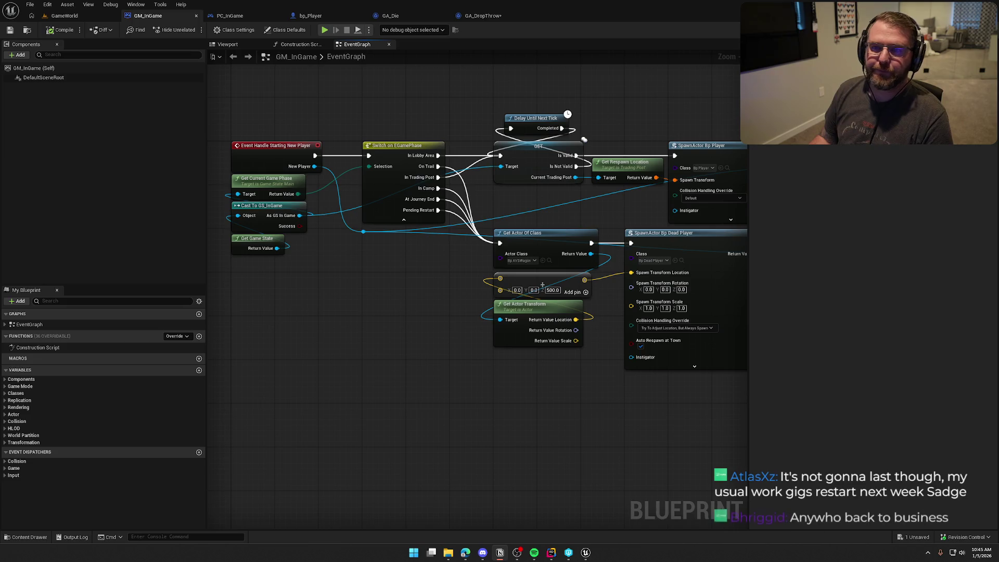
left_click(370, 385)
left_click_drag(371, 386, 406, 402)
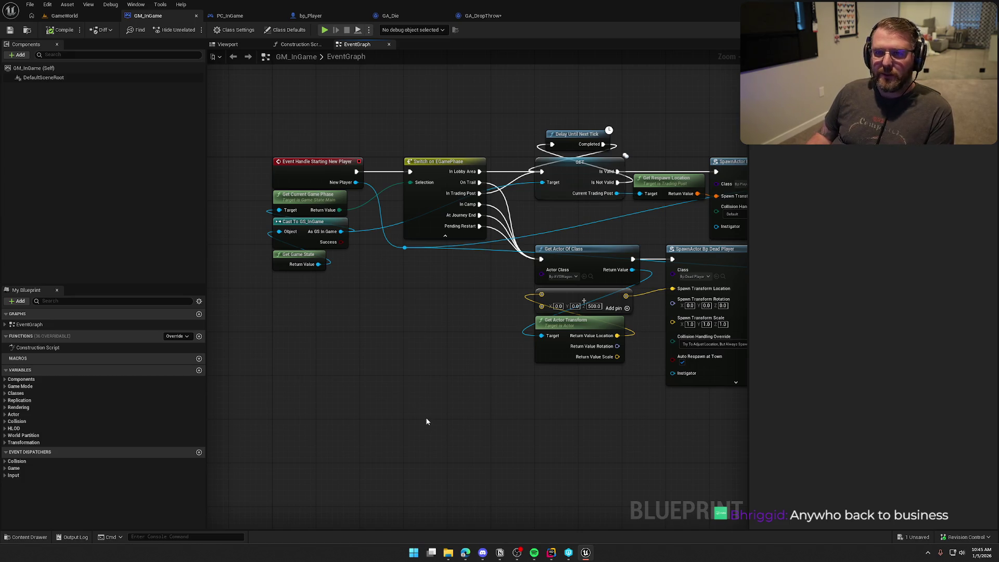
mouse_move(451, 416)
left_mouse_down()
mouse_move(368, 425)
mouse_move(389, 391)
left_mouse_up()
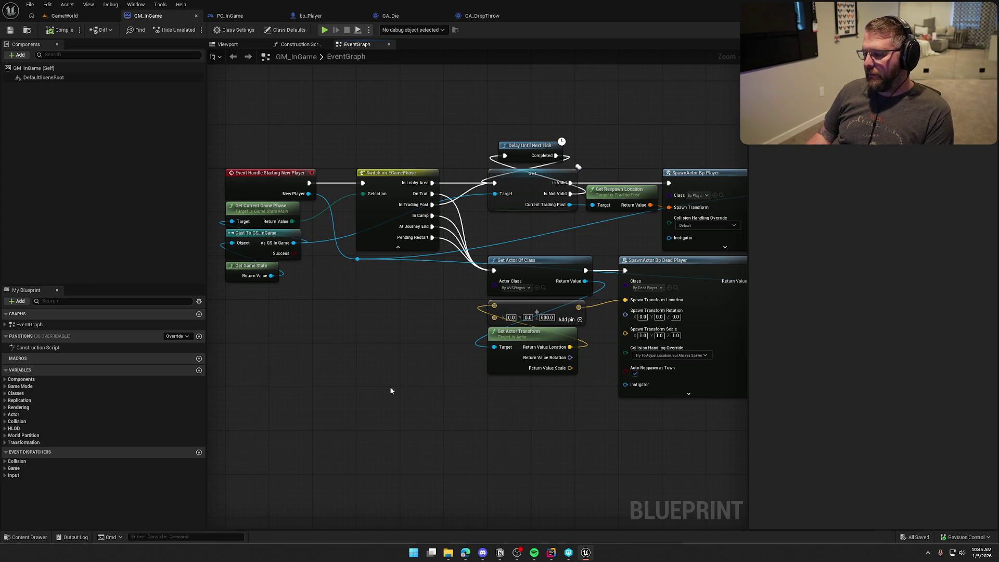
mouse_move(482, 424)
left_mouse_down()
mouse_move(292, 409)
mouse_move(489, 417)
mouse_move(447, 410)
left_mouse_up()
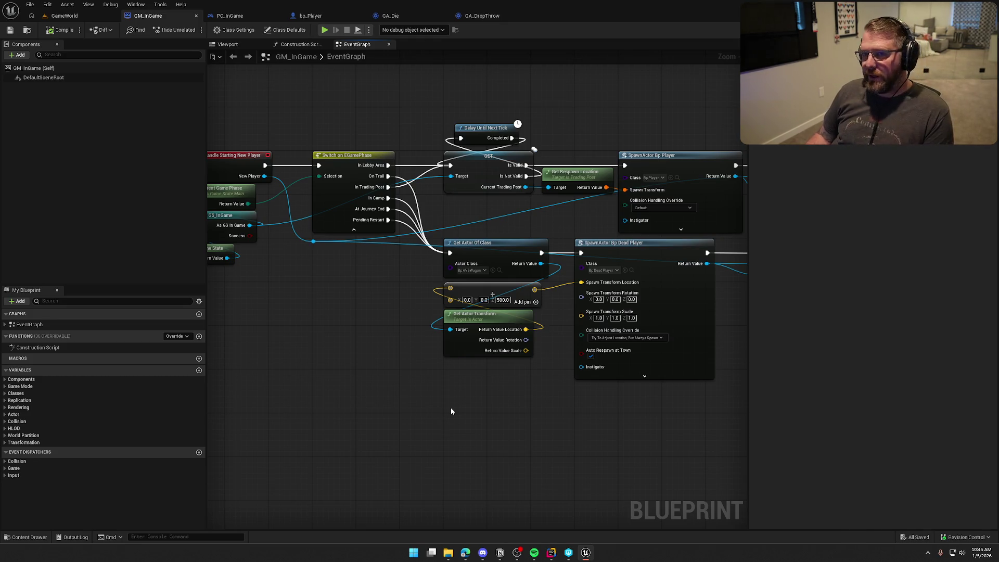
mouse_move(451, 410)
left_mouse_down()
mouse_move(495, 416)
mouse_move(339, 424)
mouse_move(499, 392)
mouse_move(368, 359)
mouse_move(415, 303)
left_mouse_up()
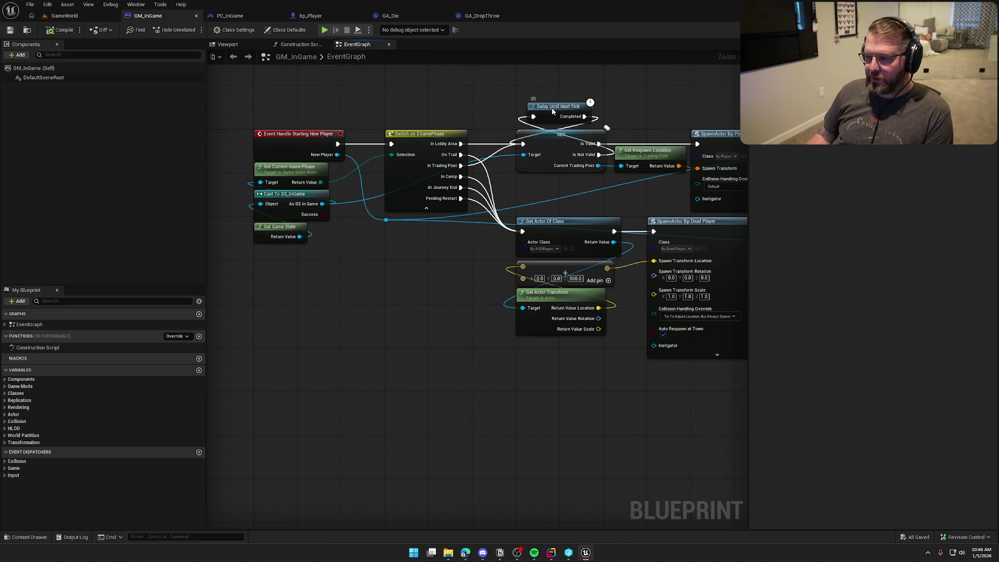
left_click_drag(553, 108, 543, 113)
key("ctrl+s")
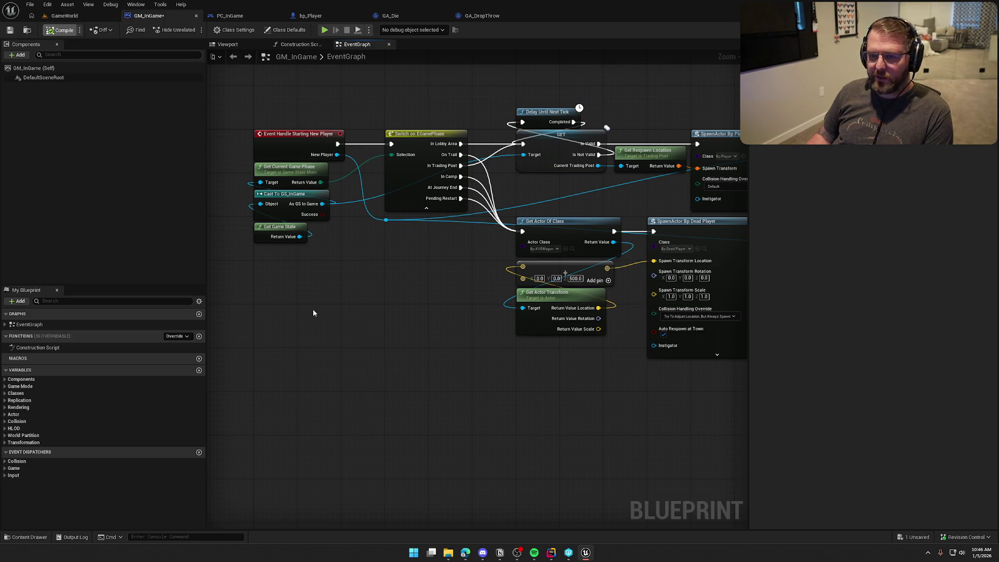
mouse_move(471, 344)
left_mouse_down()
mouse_move(212, 401)
mouse_move(290, 384)
mouse_move(460, 379)
mouse_move(444, 384)
left_mouse_up()
scroll(366, 339, "up", 1)
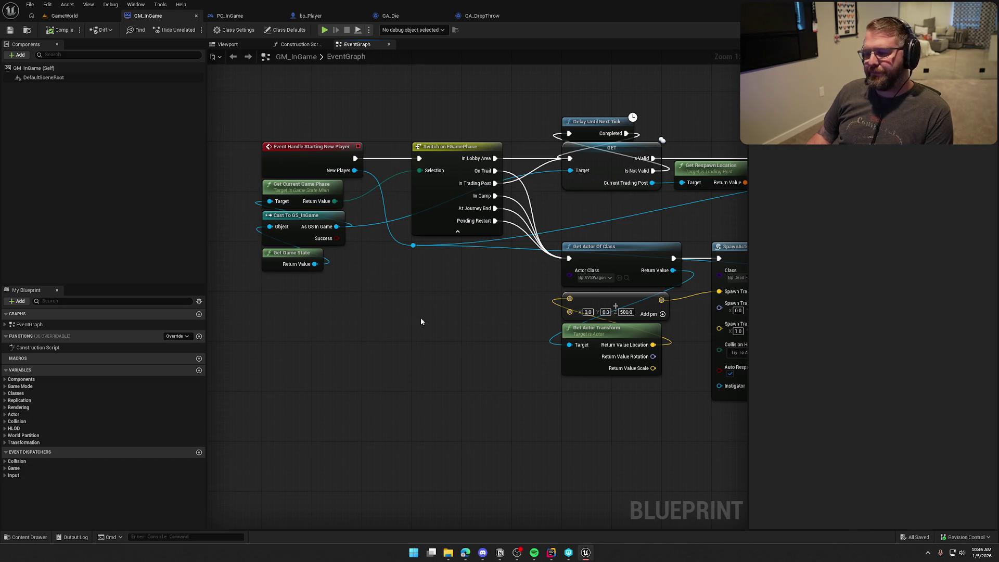
scroll(435, 318, "down", 3)
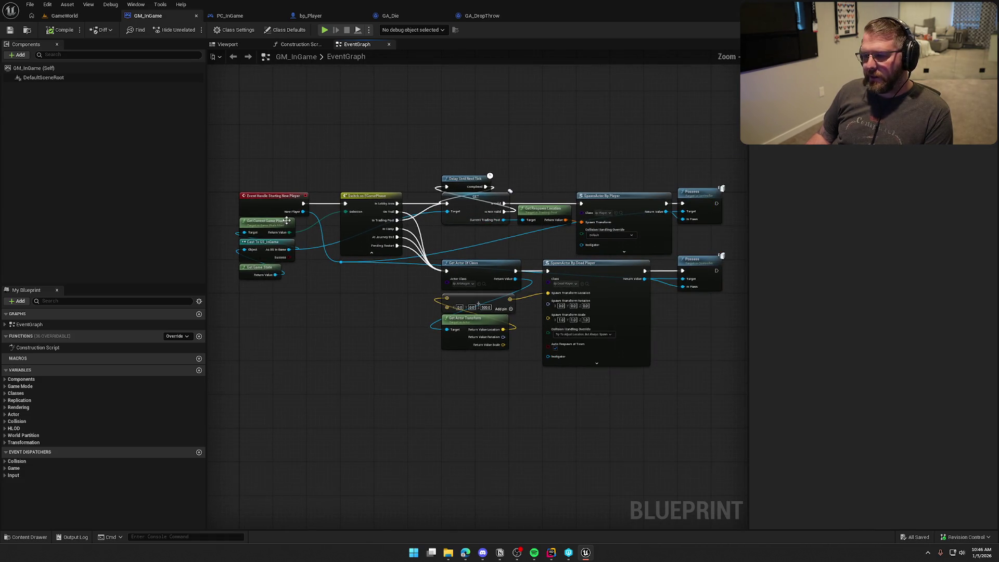
mouse_move(234, 146)
left_mouse_down()
mouse_move(676, 433)
mouse_move(729, 411)
mouse_move(694, 397)
left_mouse_up()
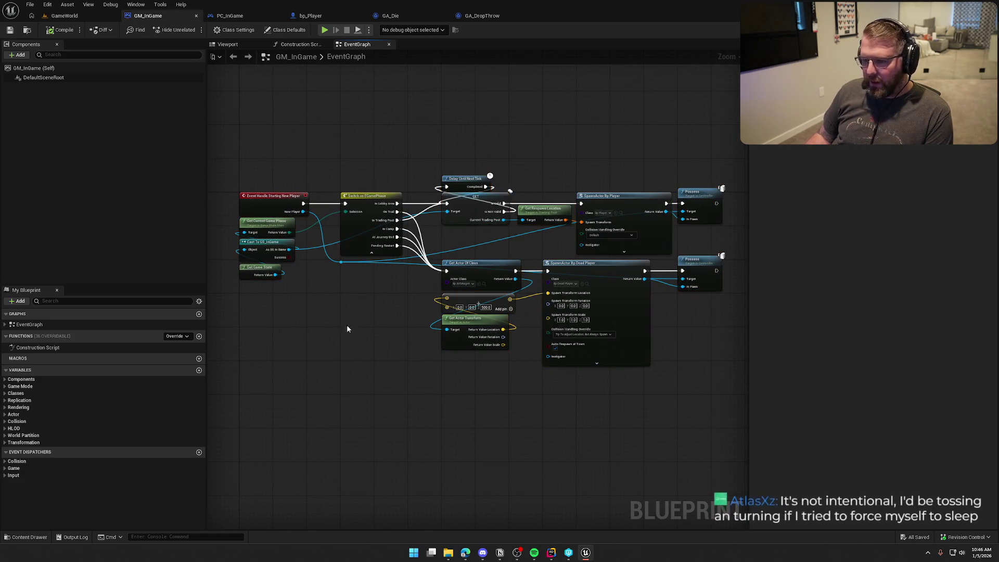
left_click_drag(327, 335, 363, 365)
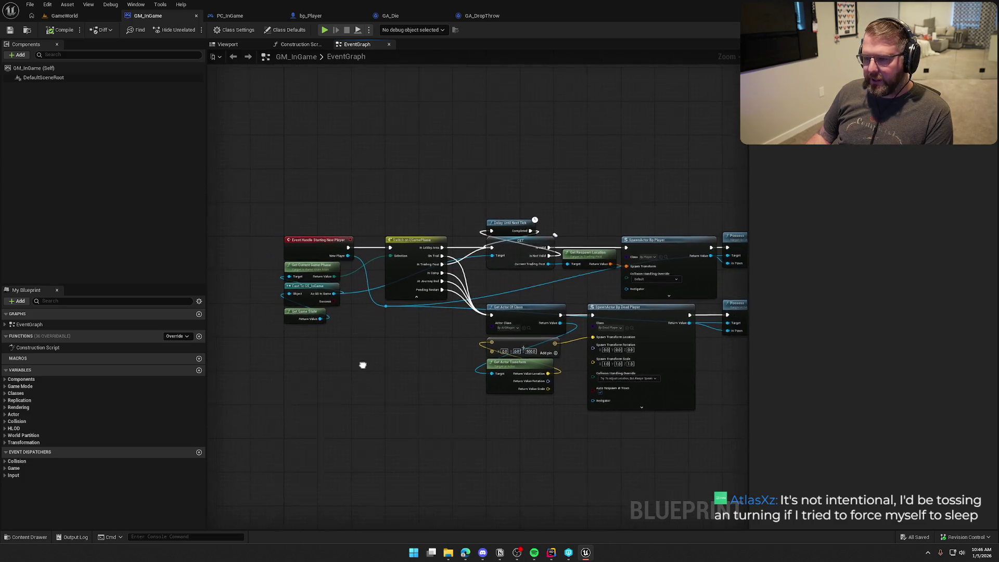
scroll(406, 398, "up", 3)
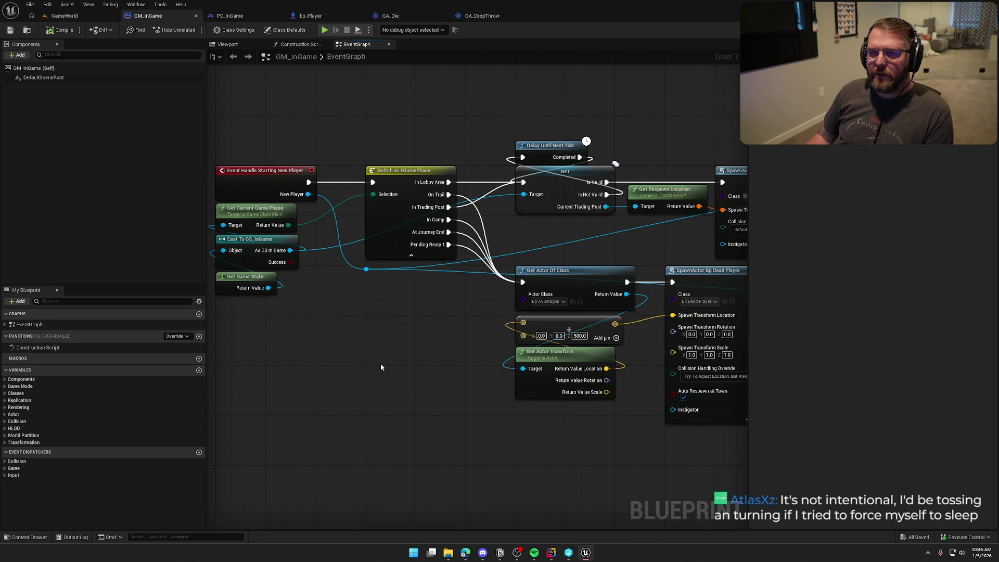
mouse_move(382, 367)
left_mouse_down()
mouse_move(406, 303)
mouse_move(415, 394)
left_mouse_up()
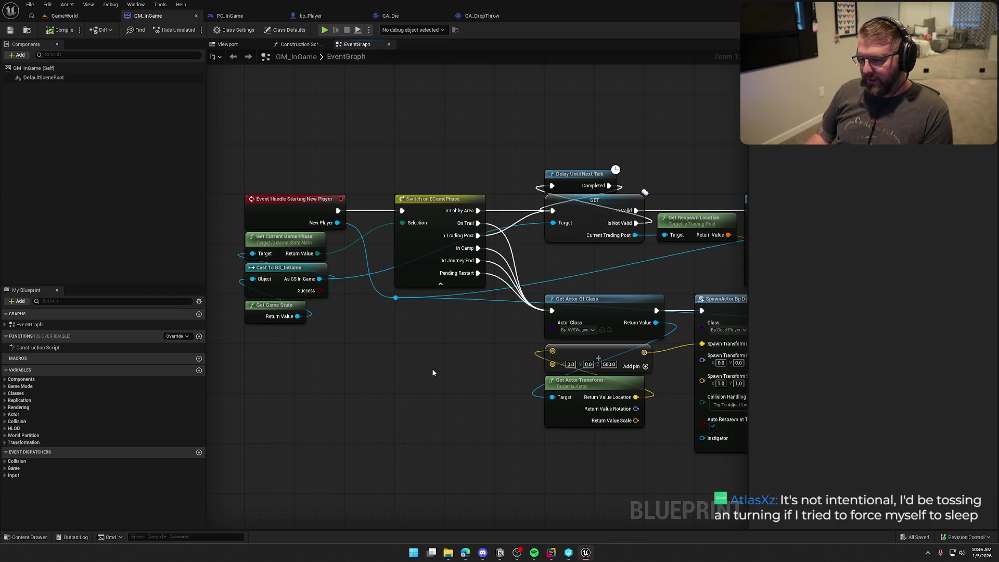
left_click_drag(432, 369, 383, 319)
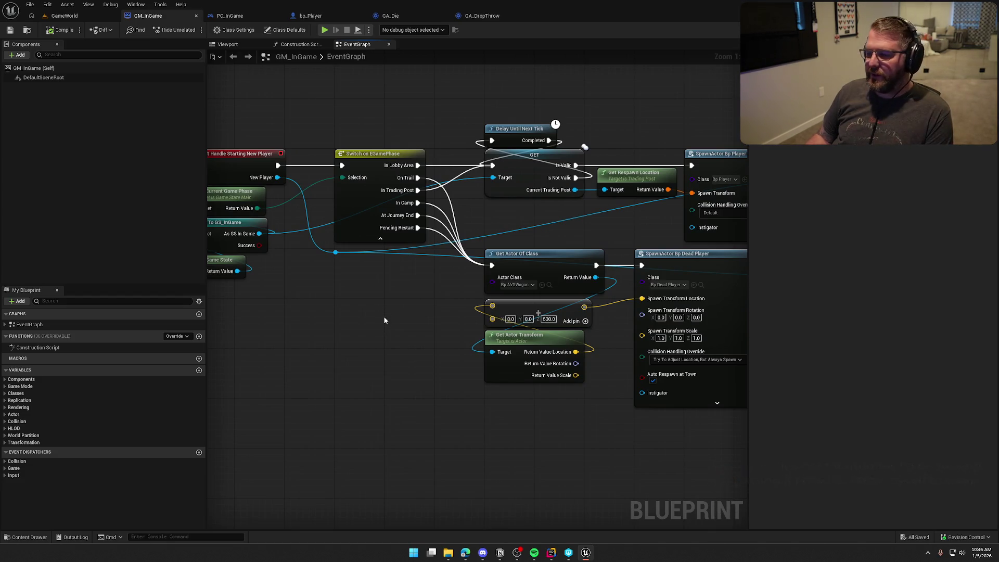
left_click_drag(384, 315, 364, 315)
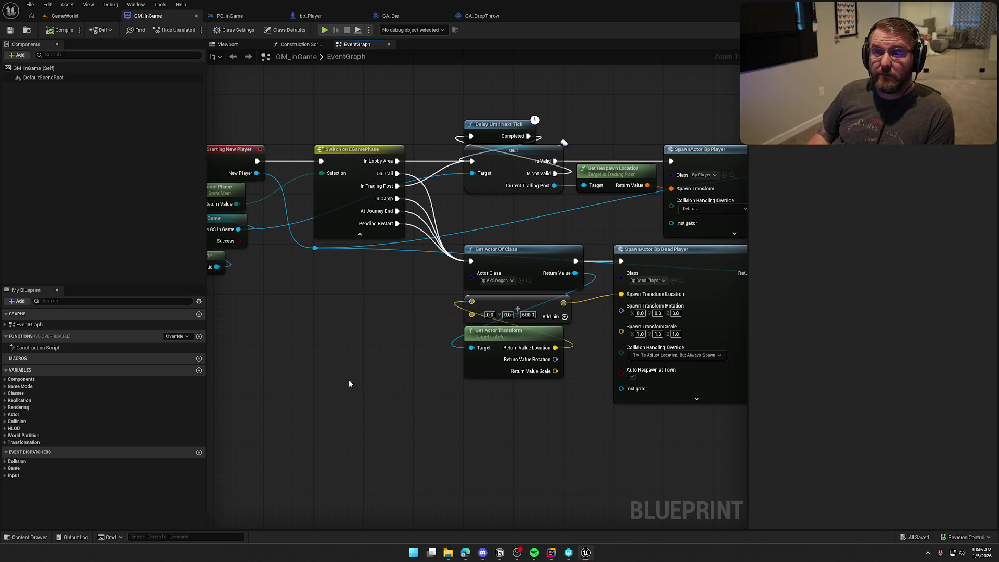
mouse_move(360, 378)
left_mouse_down()
mouse_move(252, 369)
mouse_move(214, 350)
mouse_move(441, 384)
mouse_move(412, 372)
mouse_move(430, 374)
mouse_move(420, 383)
left_mouse_up()
scroll(442, 383, "down", 2)
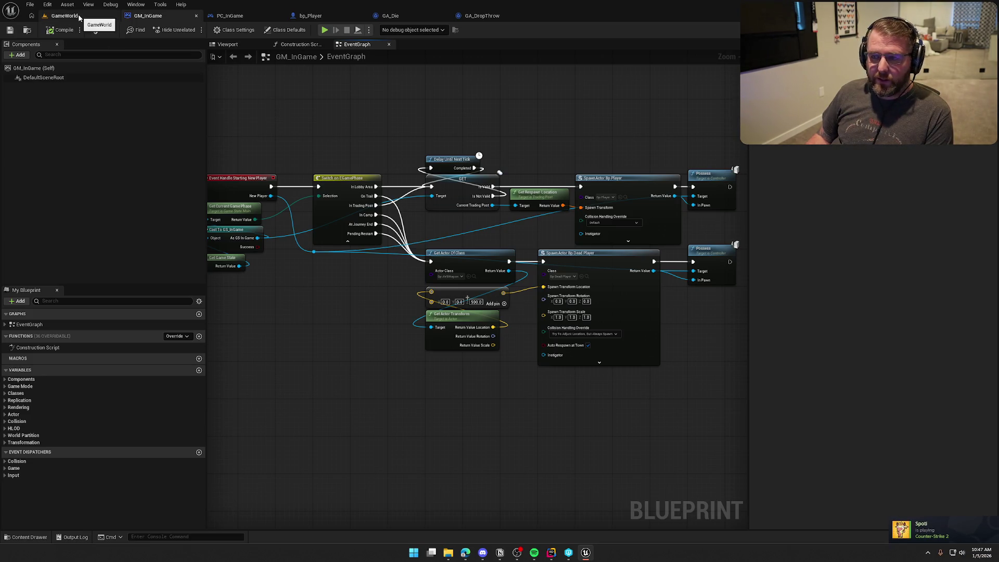
Open ABP_Player, the animation blueprint assigned to bp_Player's skeletal mesh.
left_click(78, 16)
left_click(312, 15)
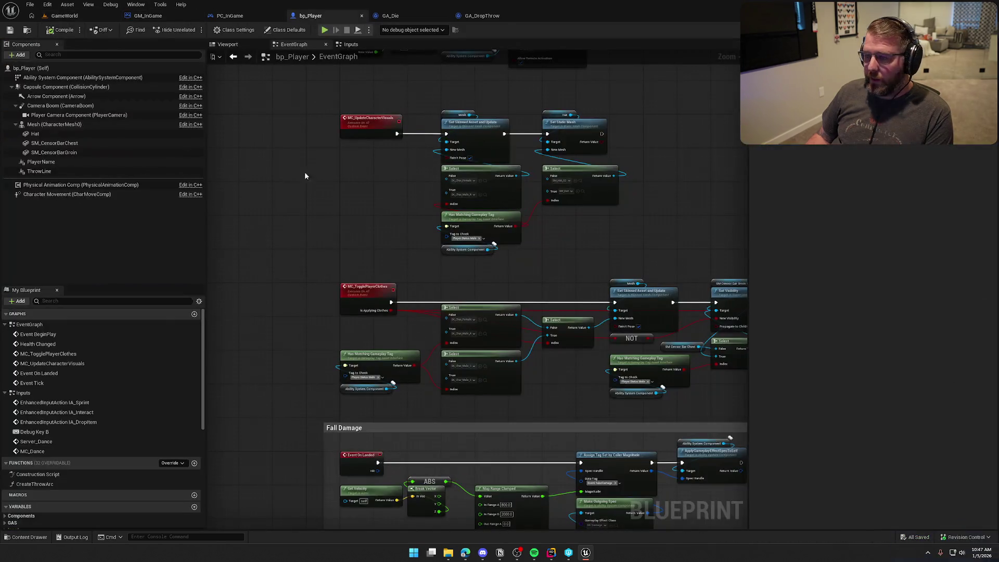
left_click(53, 124)
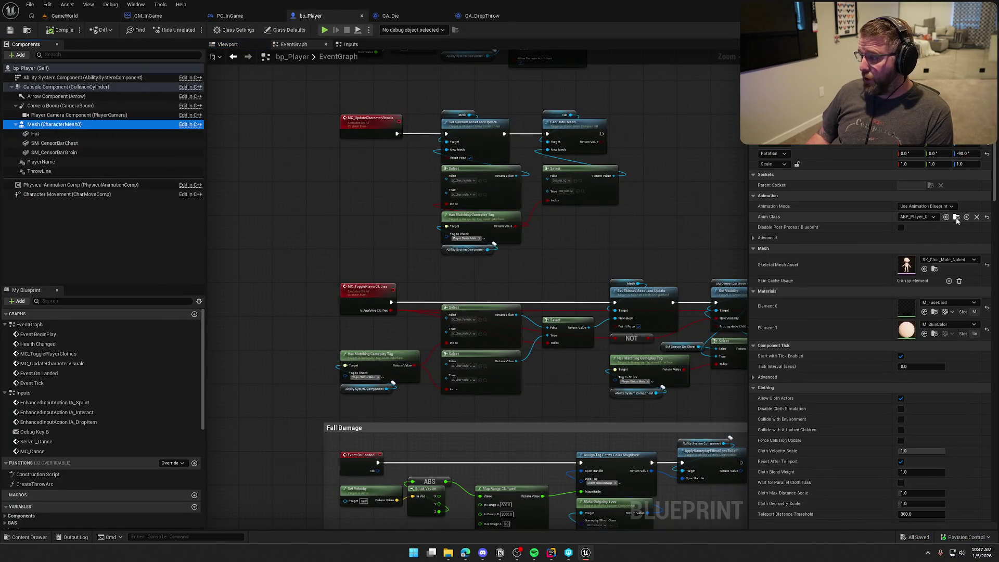
left_click(956, 218)
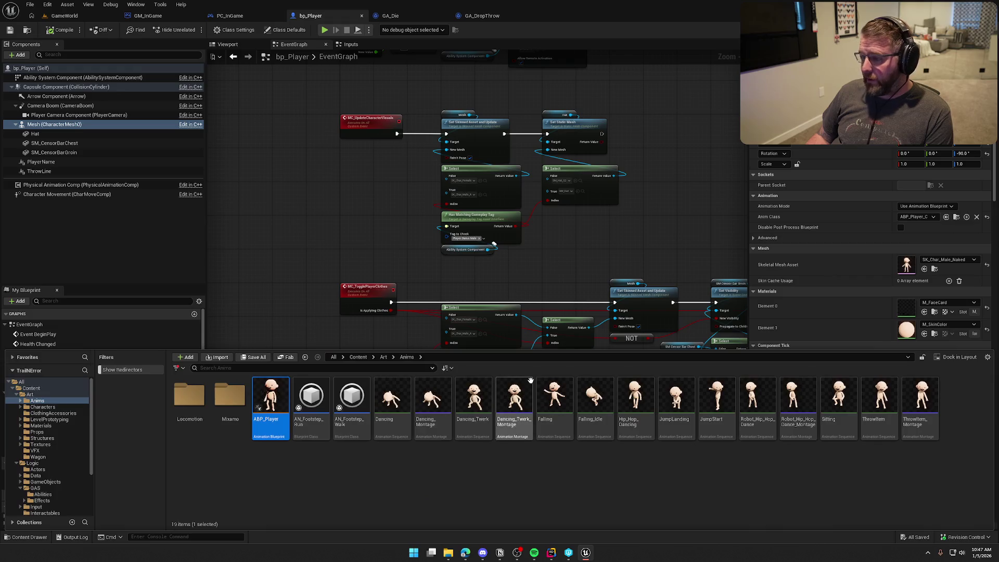
double_click(281, 401)
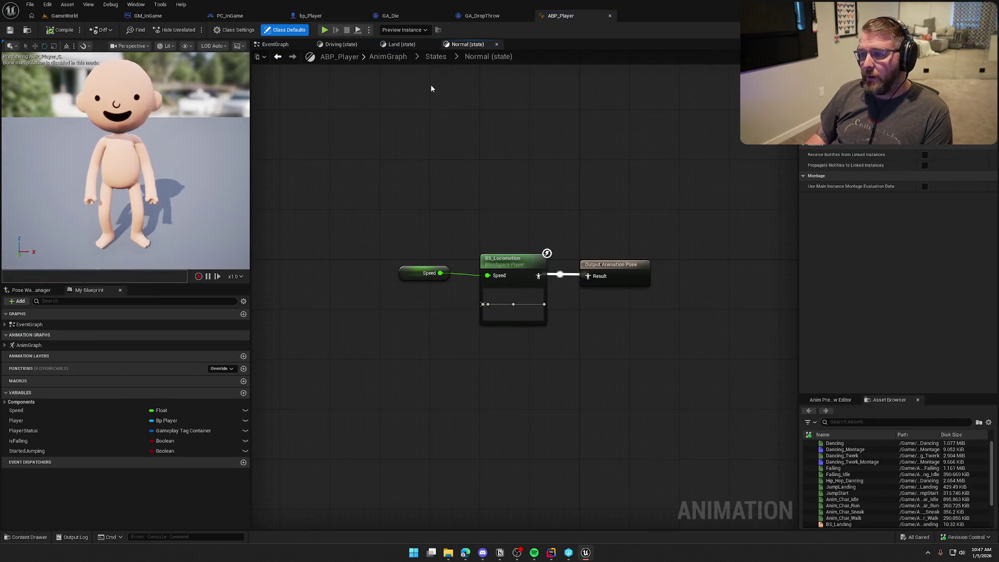
Inspect the States machine's Falling and Land transitions, then close ABP_Player.
left_click(436, 58)
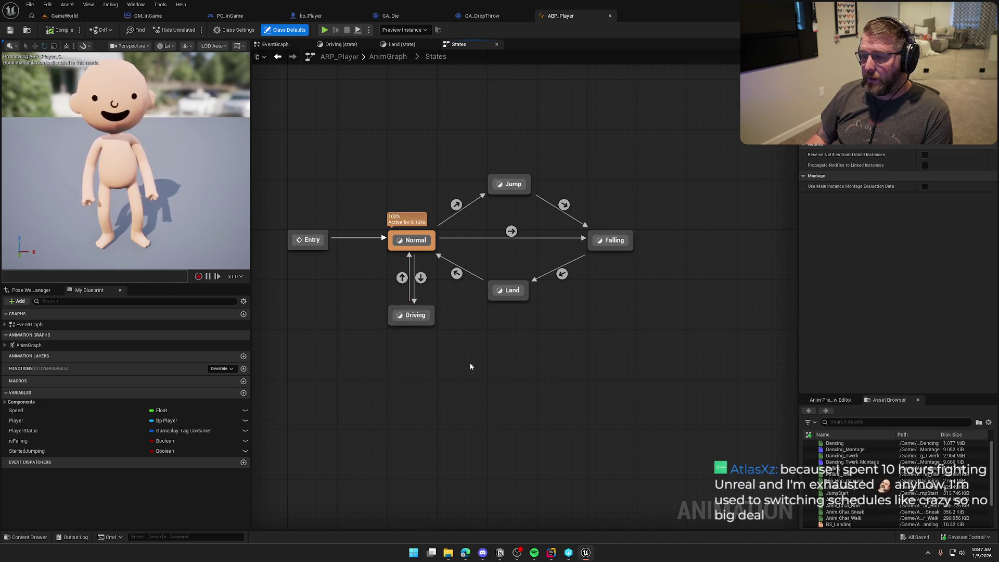
mouse_move(619, 239)
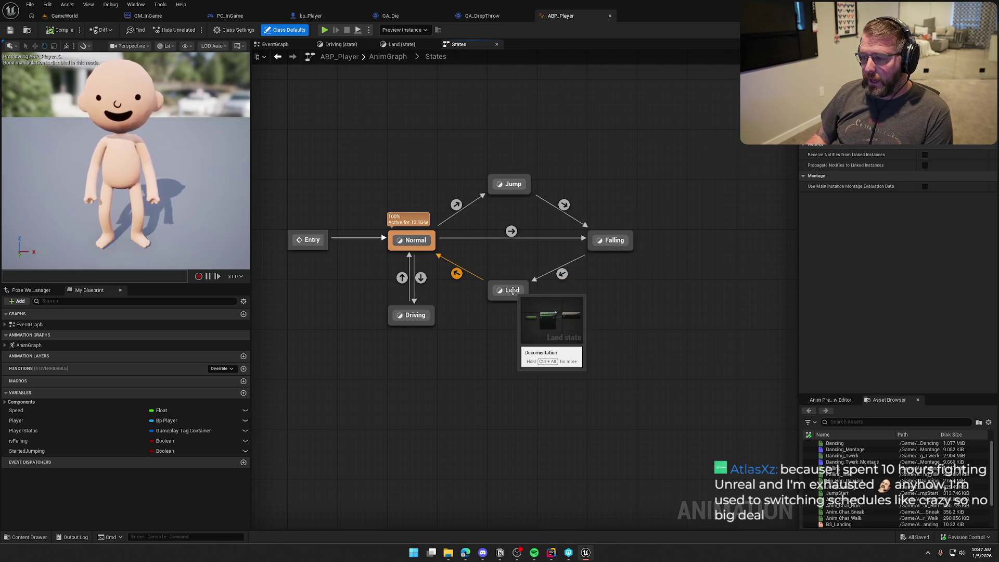
mouse_move(565, 278)
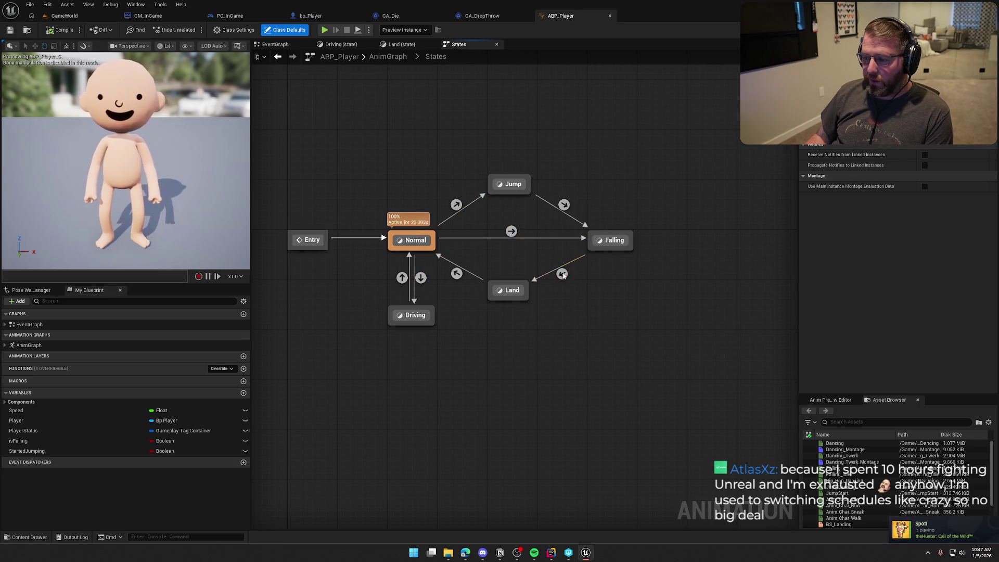
middle_click(566, 19)
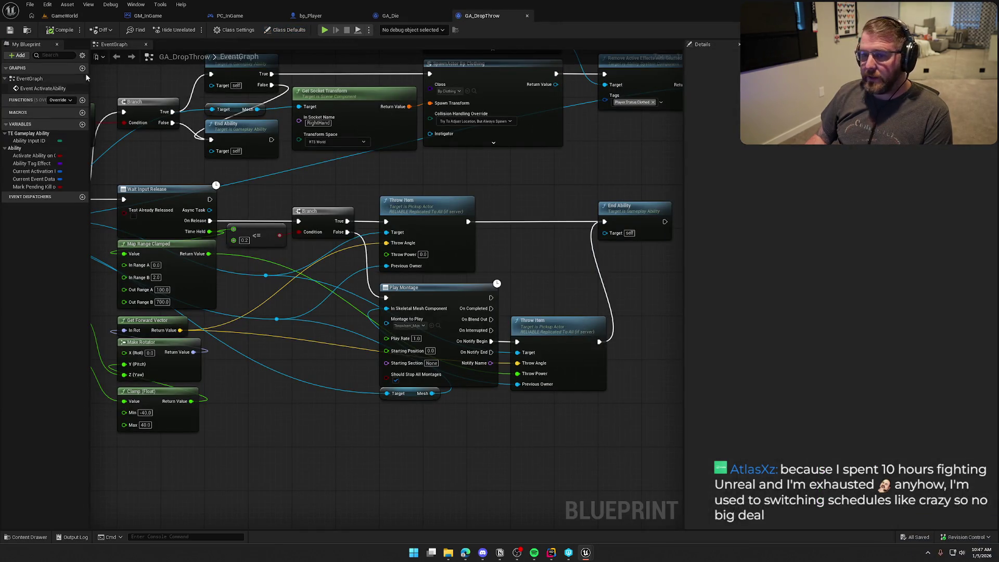
Play the GameWorld level, run the character to the wagon, then view ABP_Player's live states.
left_click(64, 15)
left_click(194, 29)
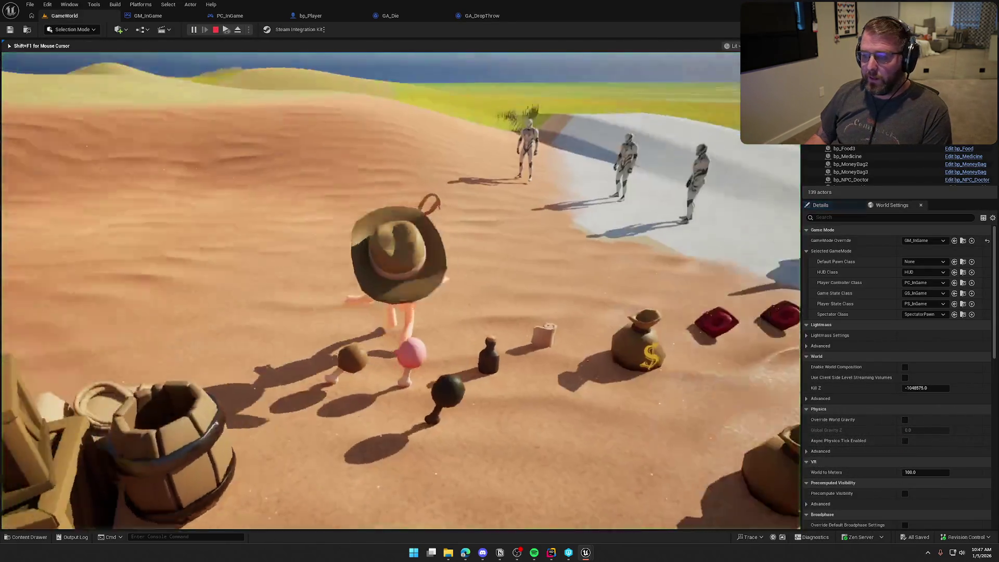
key("super")
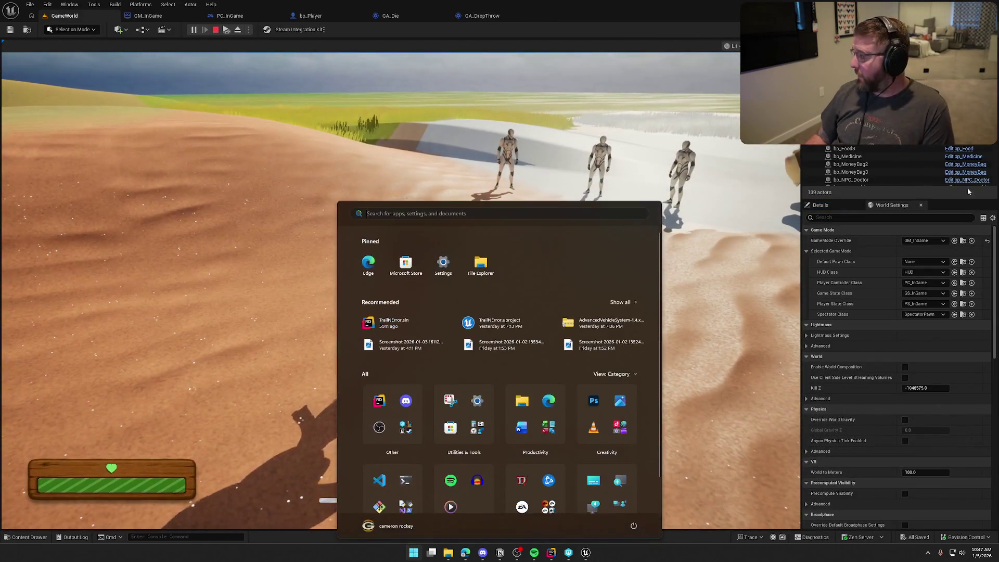
key("Escape")
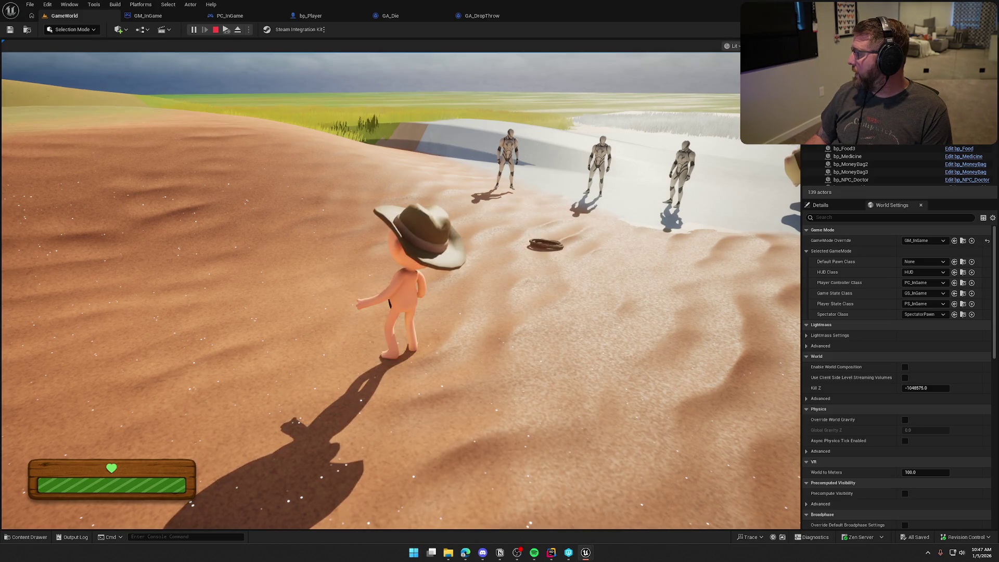
left_click(395, 291)
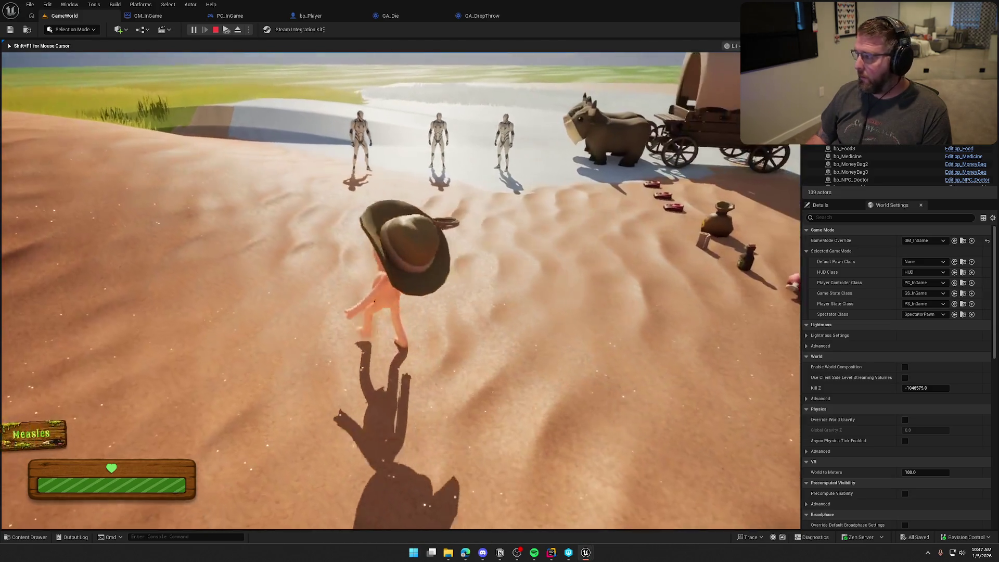
key("w")
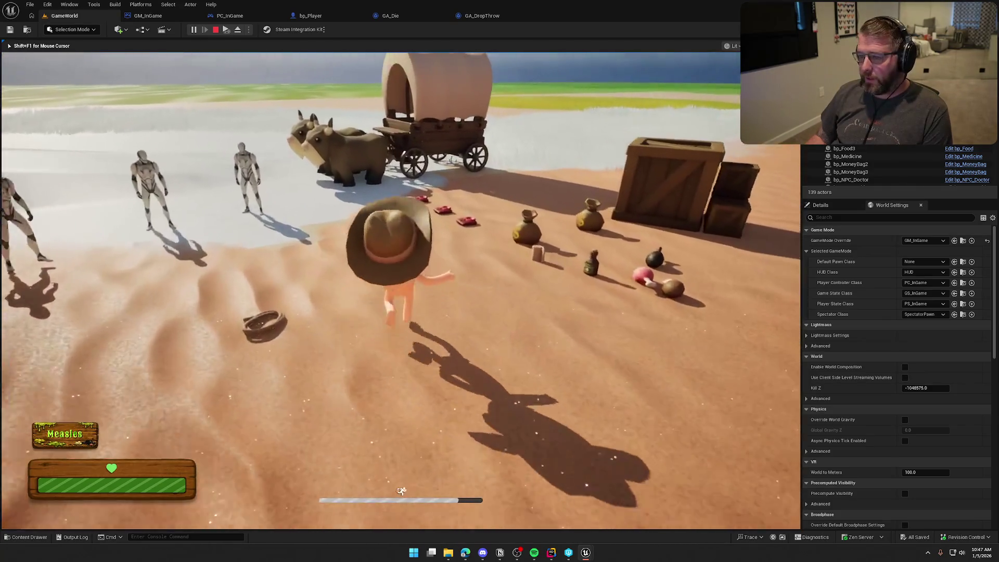
key("w")
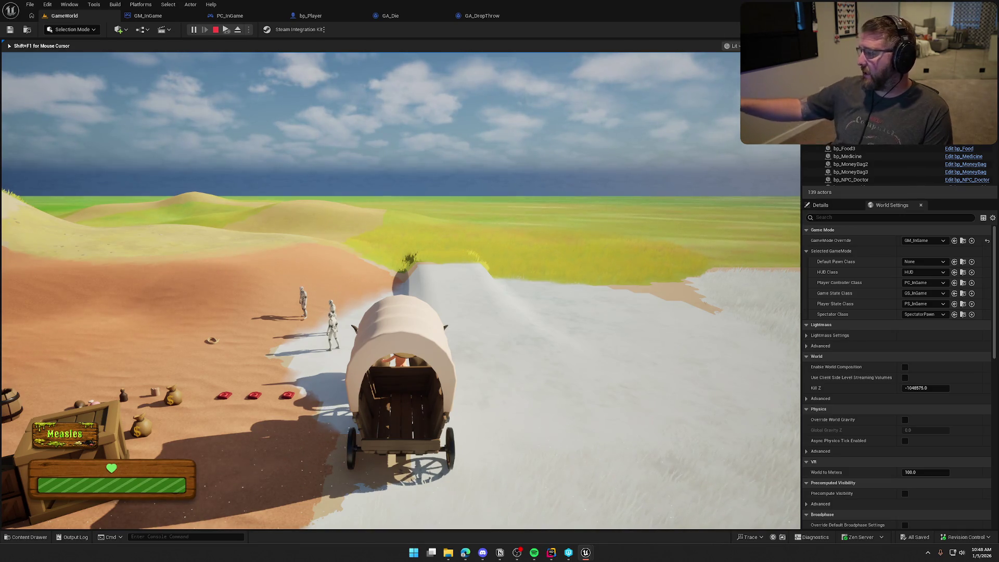
key("super")
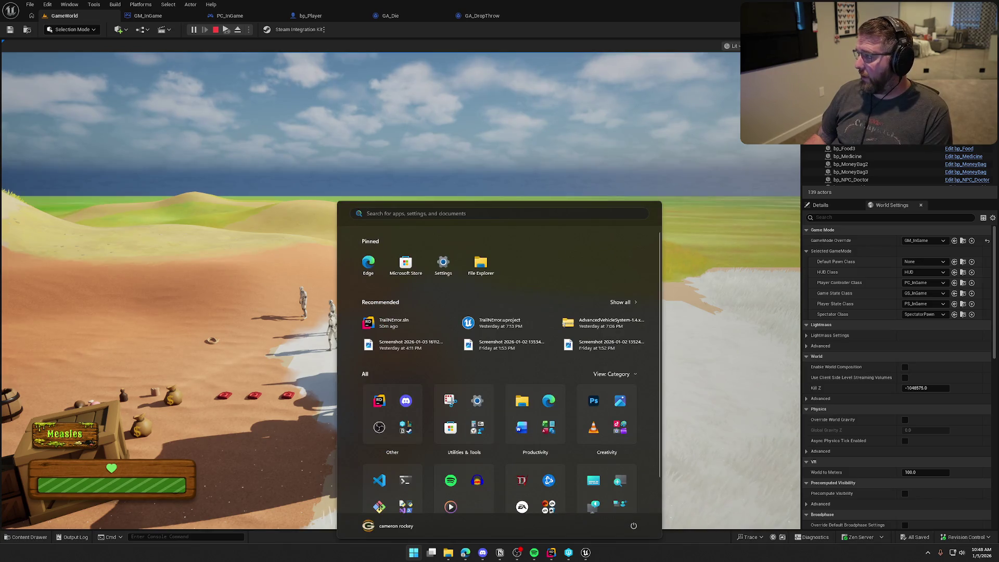
key("alt+Tab")
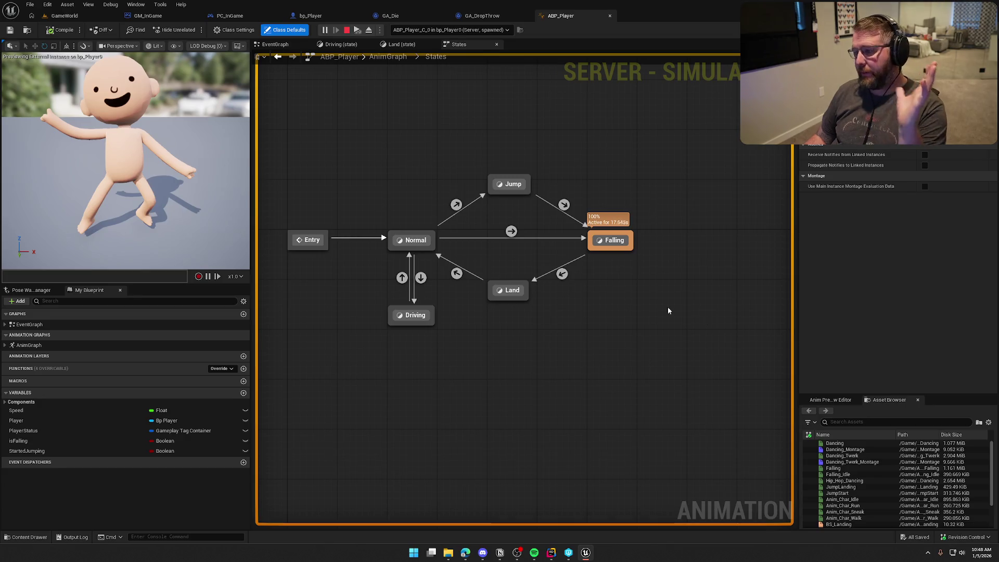
Stop play, enable Loop Animation on the Falling state's sequence player, and compile.
left_click(347, 30)
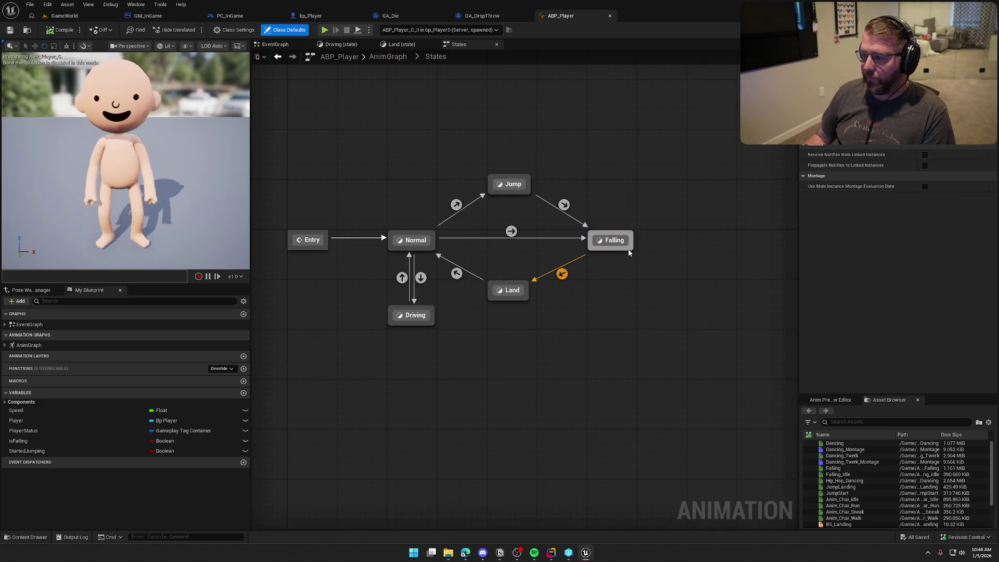
left_click(614, 243)
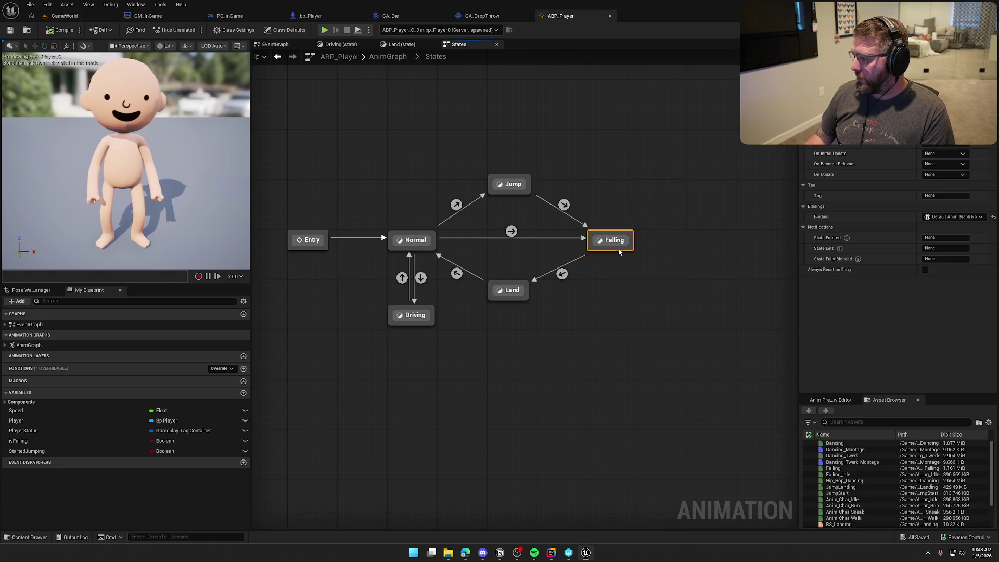
double_click(610, 240)
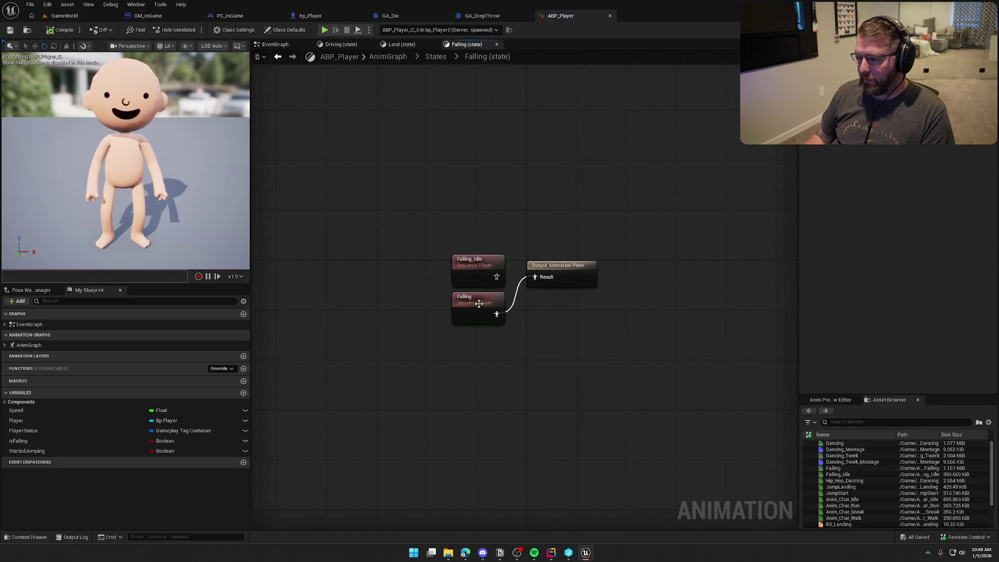
left_click_drag(463, 264, 373, 240)
left_click_drag(462, 302, 464, 264)
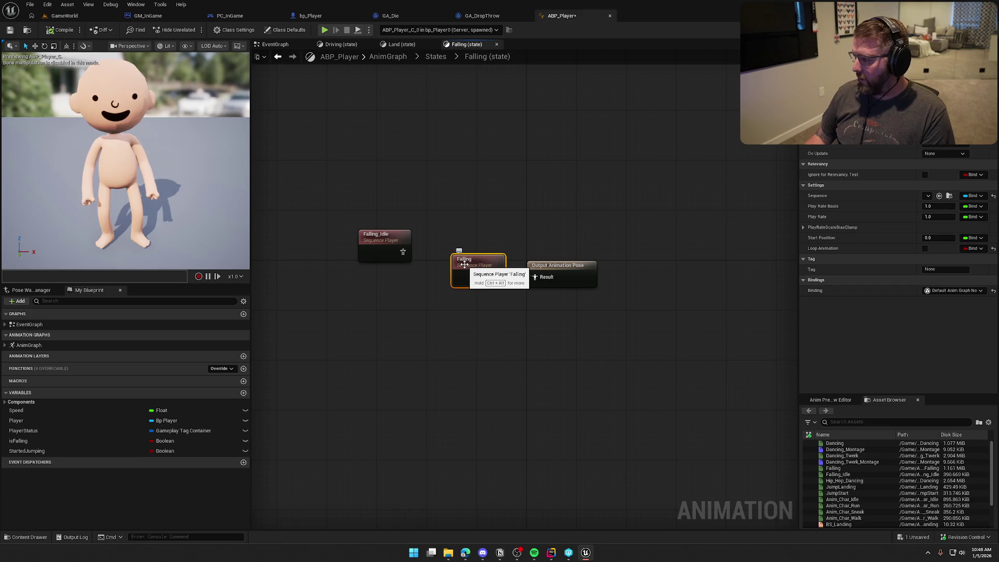
left_click(926, 249)
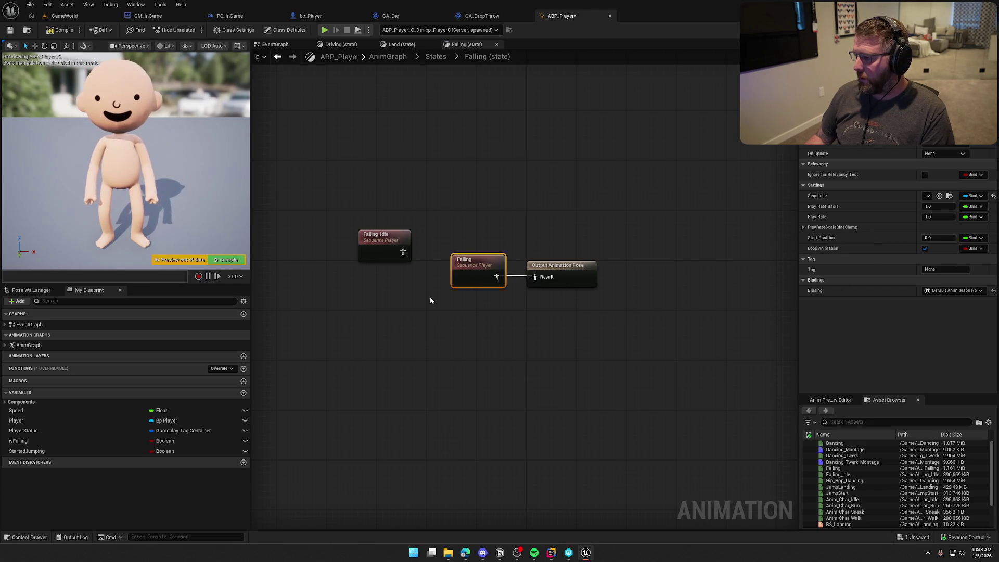
left_click(63, 29)
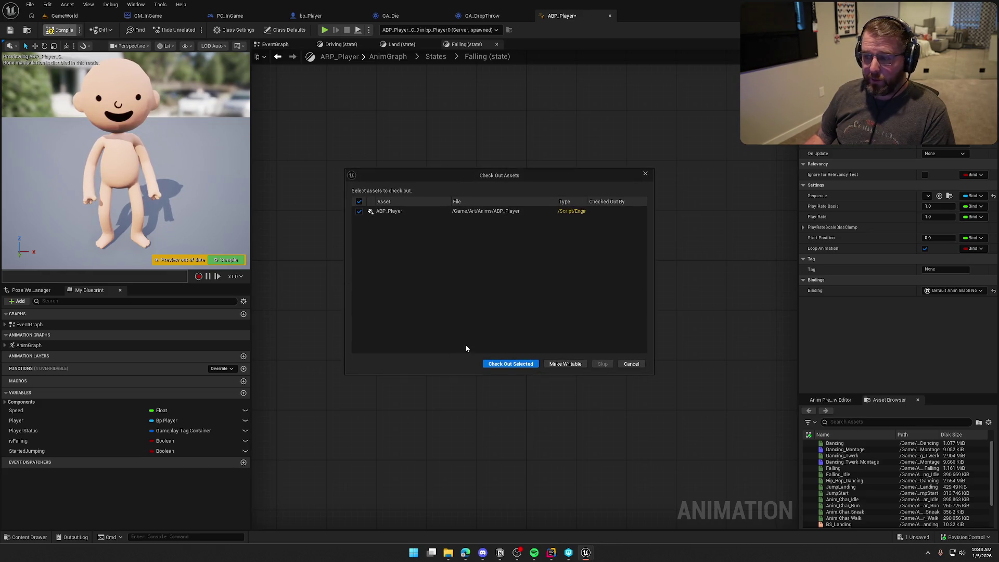
left_click(507, 366)
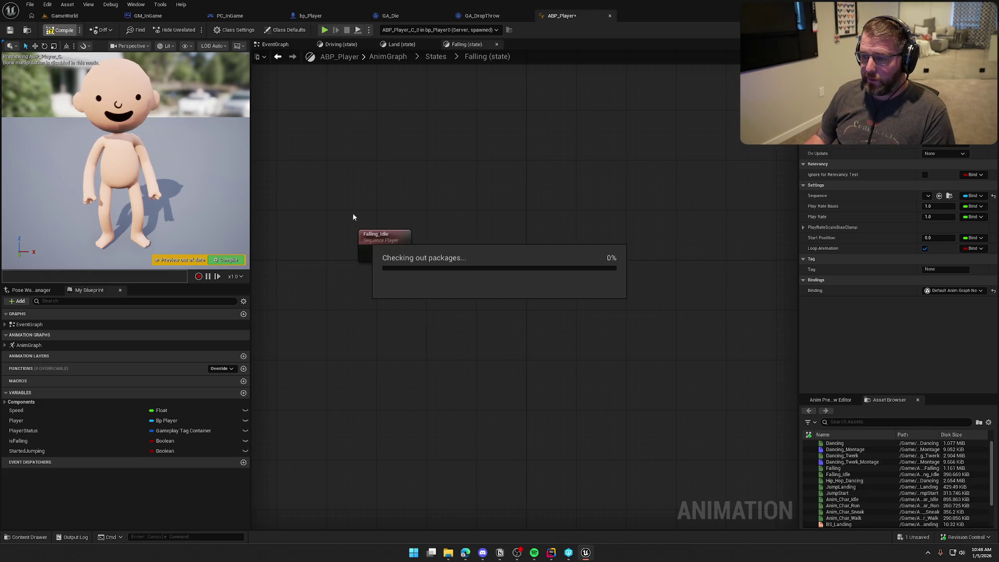
Delete the unused Falling_Idle node and start a new play test in GameWorld.
left_click(410, 327)
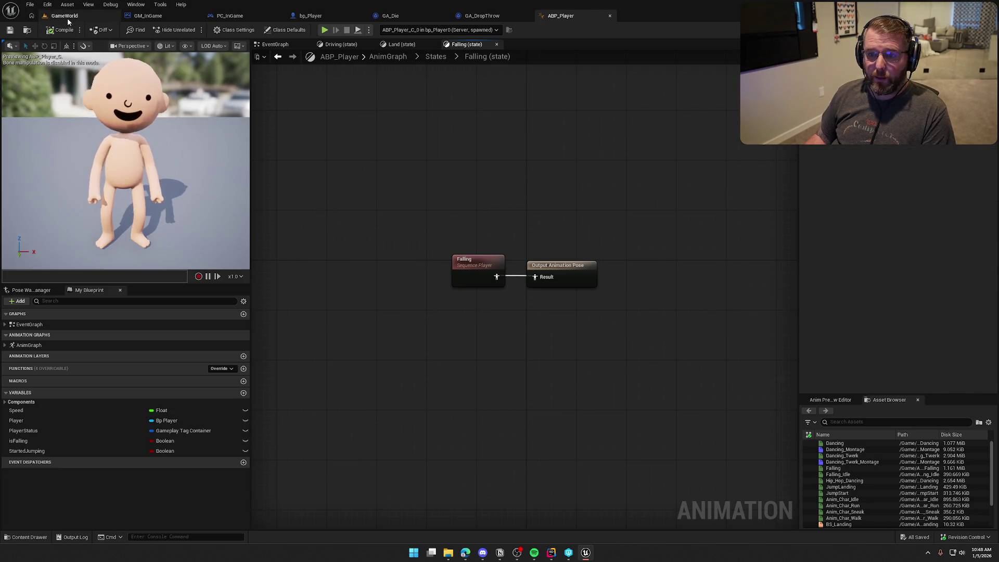
left_click(435, 56)
left_click(52, 3)
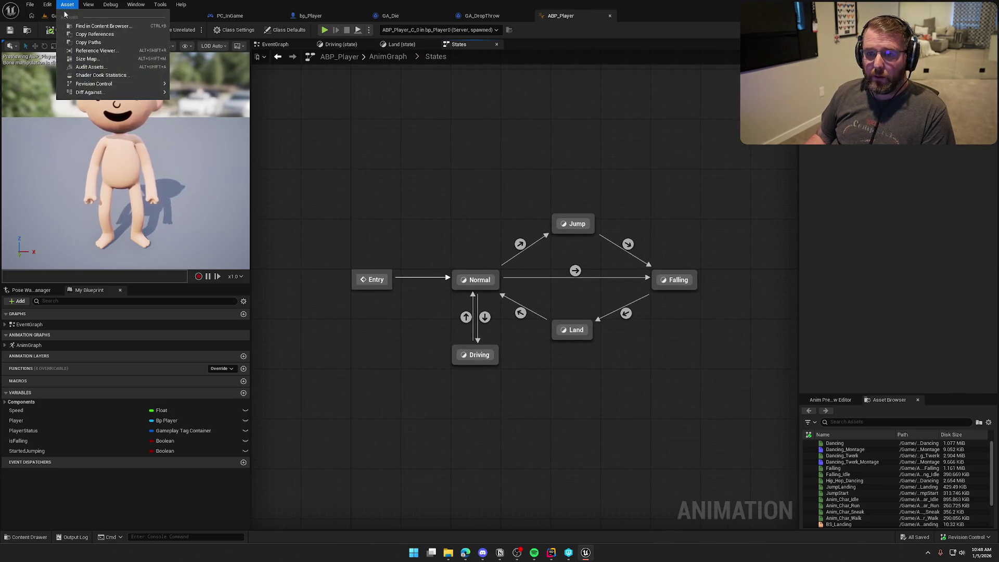
left_click(65, 15)
left_click(243, 165)
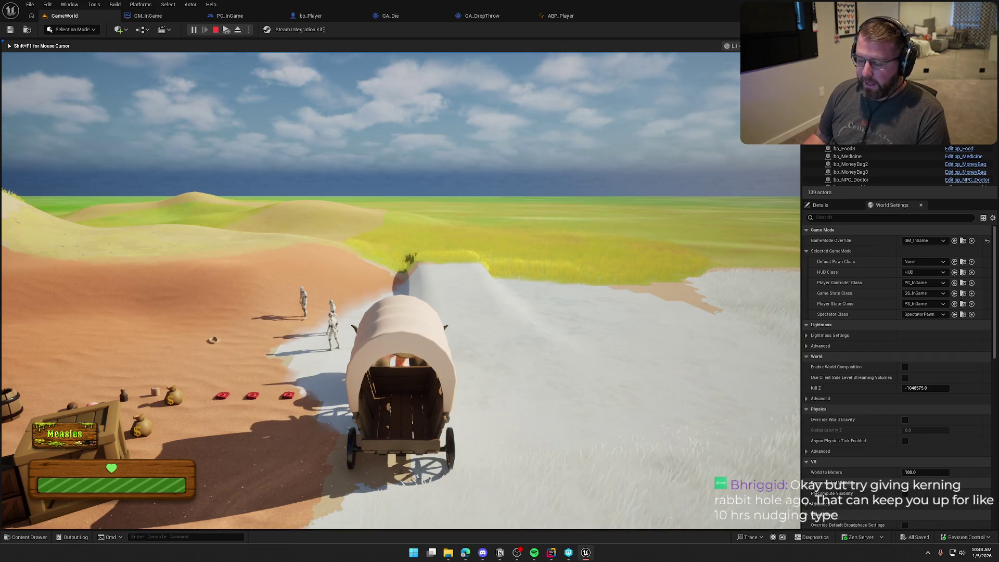
Stop the play test and go back to ABP_Player's States machine.
key("Escape")
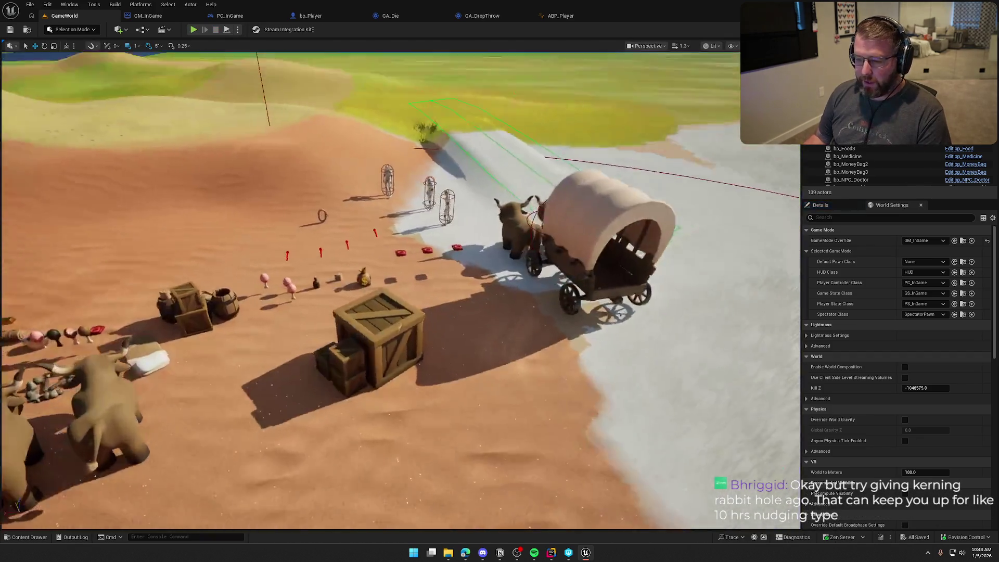
left_click_drag(373, 297, 373, 297)
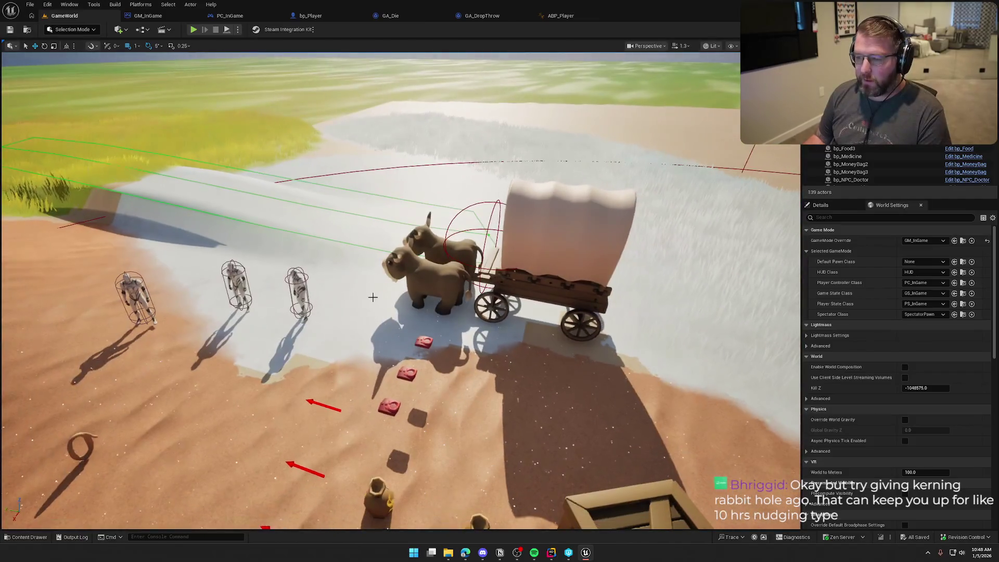
left_click(561, 16)
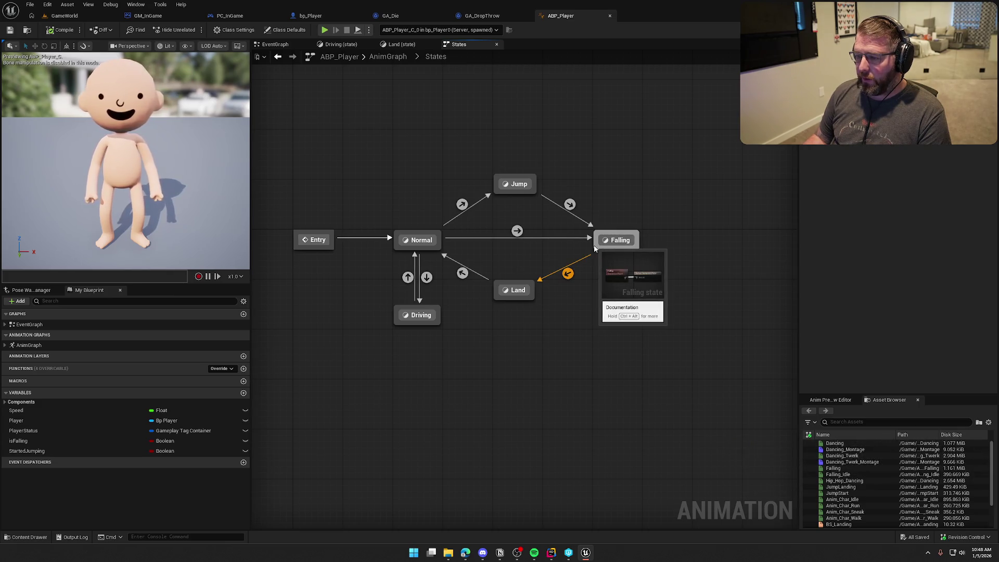
Try a transition out of Falling, then move the Land state up between Normal and Falling.
mouse_move(427, 278)
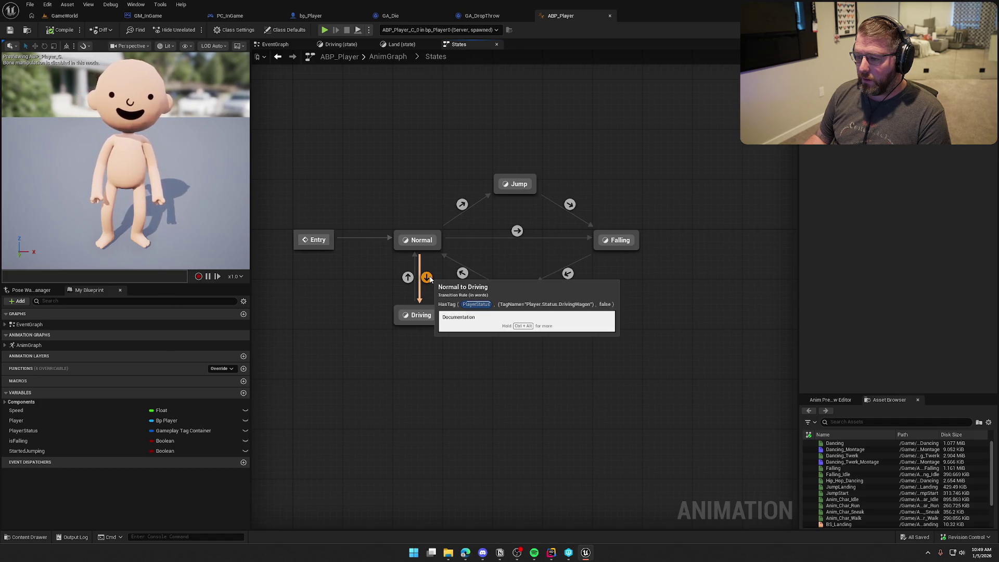
left_click_drag(593, 244, 440, 246)
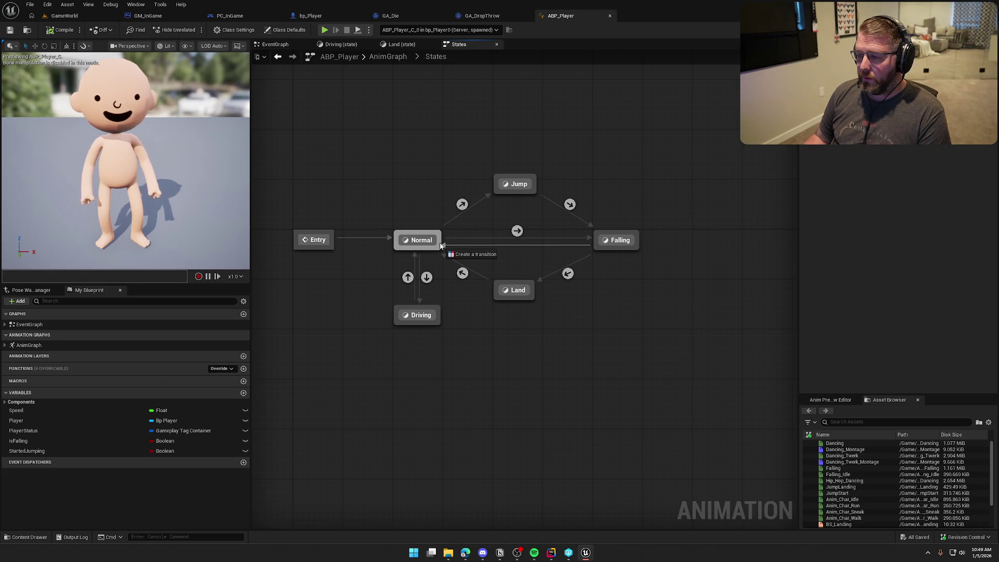
left_click_drag(440, 245, 509, 255)
key("Escape")
mouse_move(568, 279)
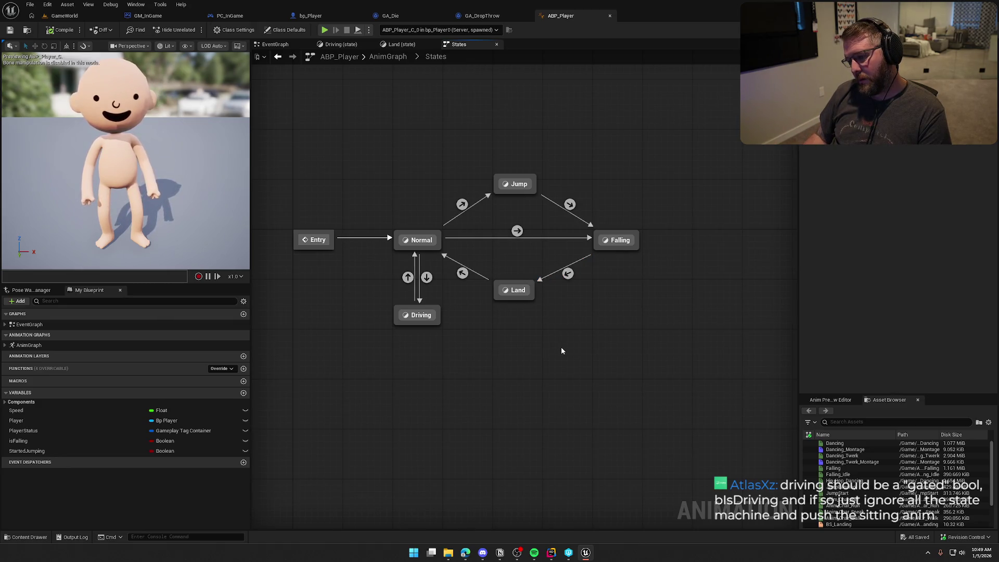
left_click(419, 241)
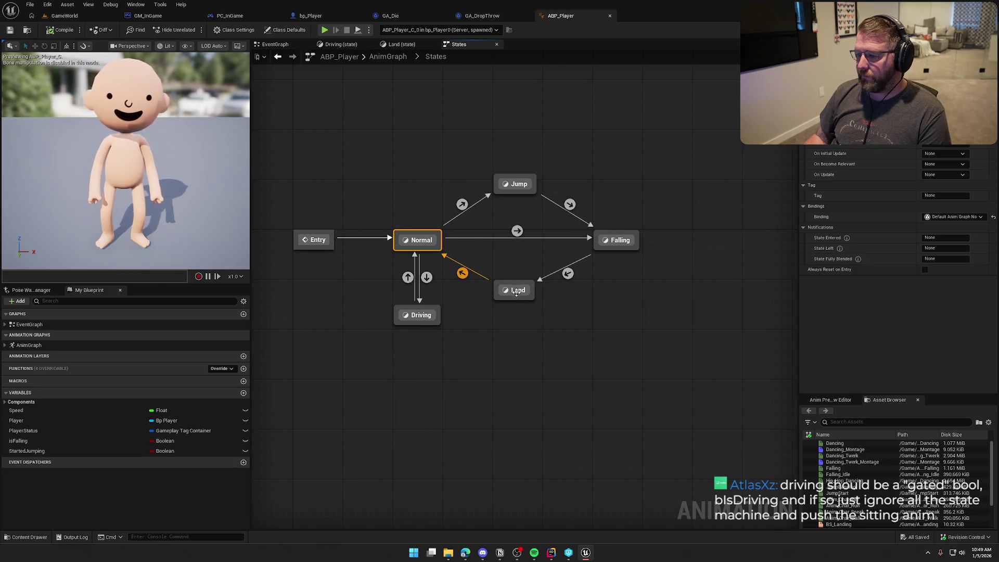
left_click_drag(516, 296, 516, 259)
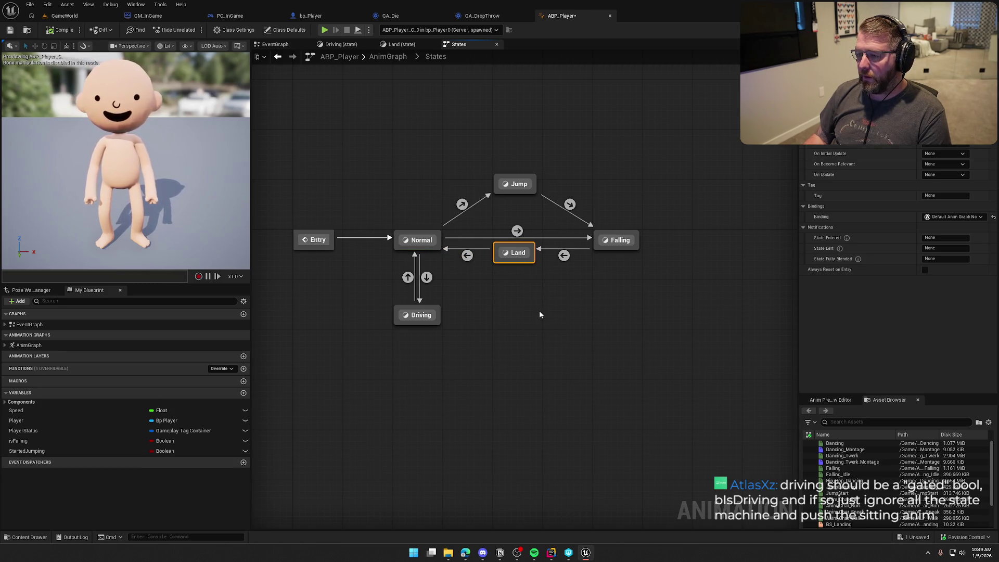
Create a Falling-to-Driving transition whose rule uses the pasted DrivingWagon Has Tag check.
left_click_drag(598, 255, 439, 313)
double_click(520, 287)
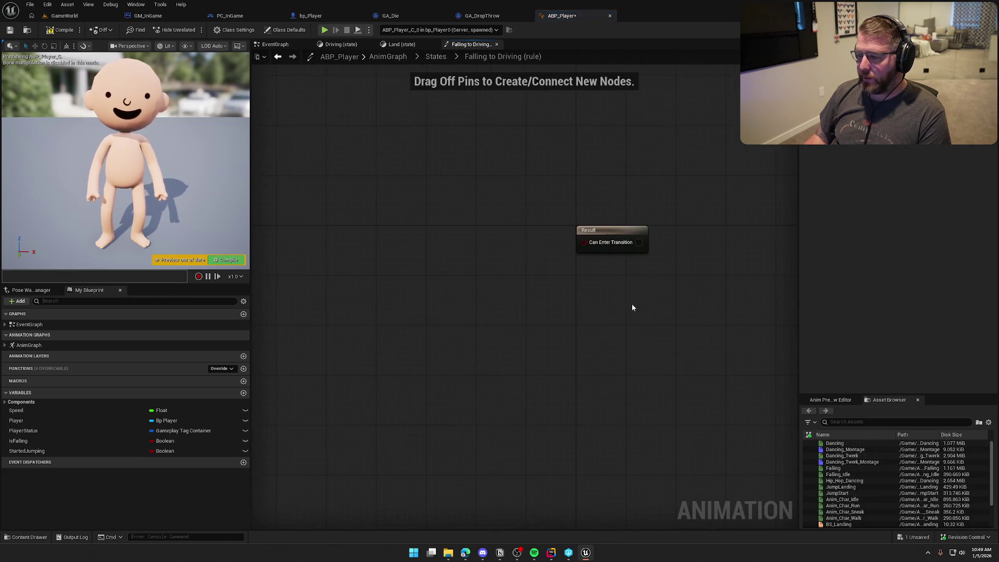
left_click(430, 62)
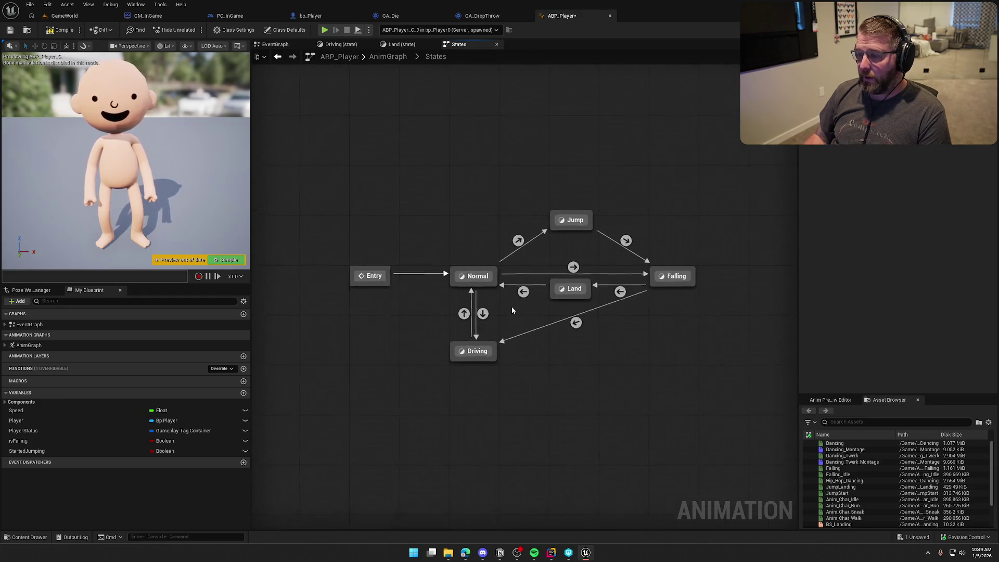
double_click(482, 319)
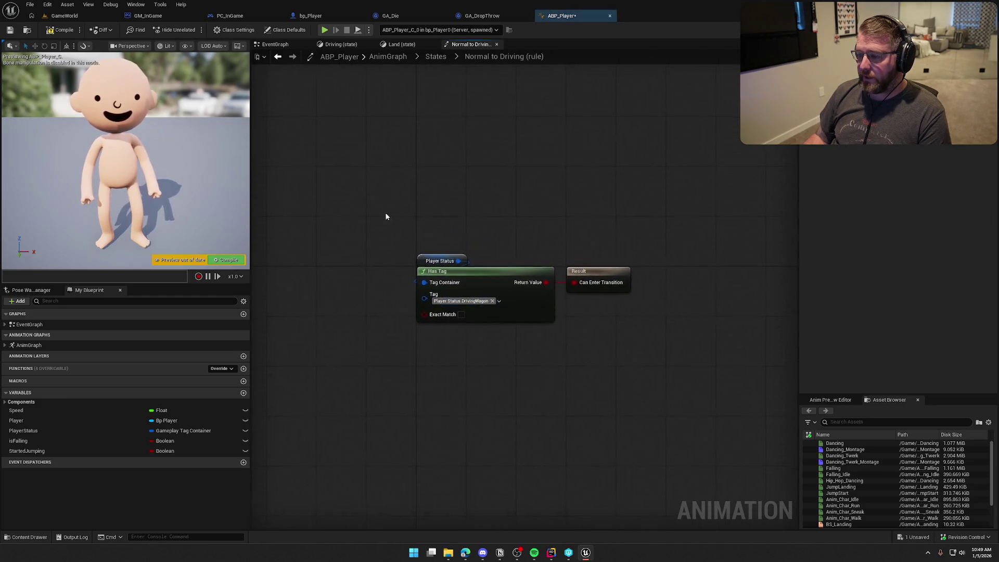
left_click(436, 56)
double_click(579, 327)
key("ctrl+v")
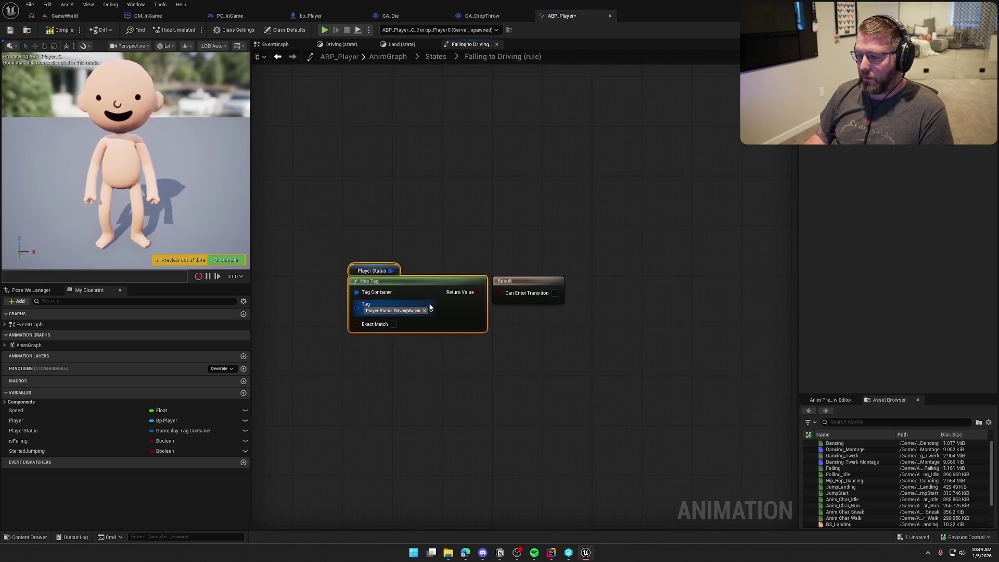
left_click_drag(464, 280, 500, 292)
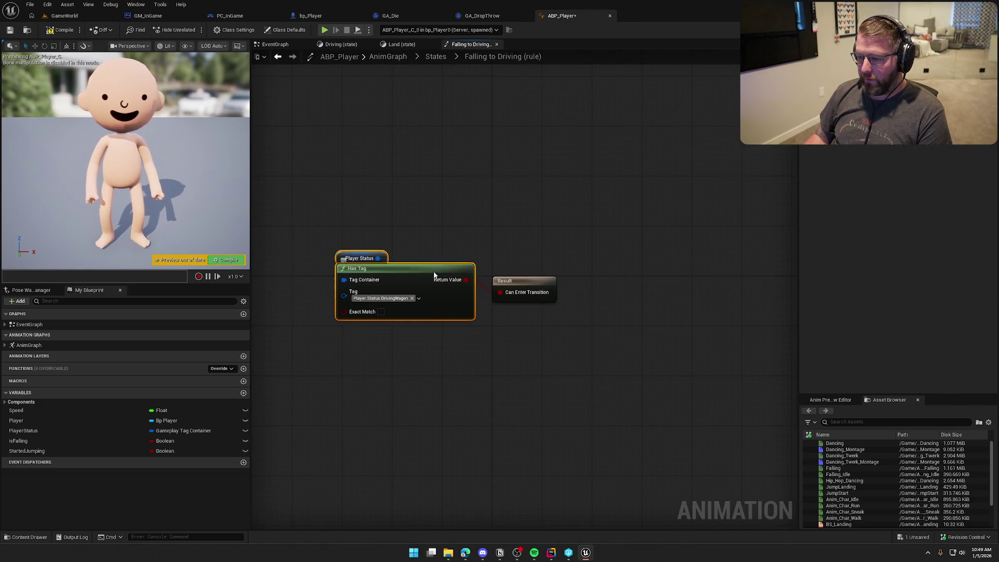
Compile ABP_Player, walk to the ox wagon, board it with E, drive forward, then stop play.
key("q")
left_click(47, 31)
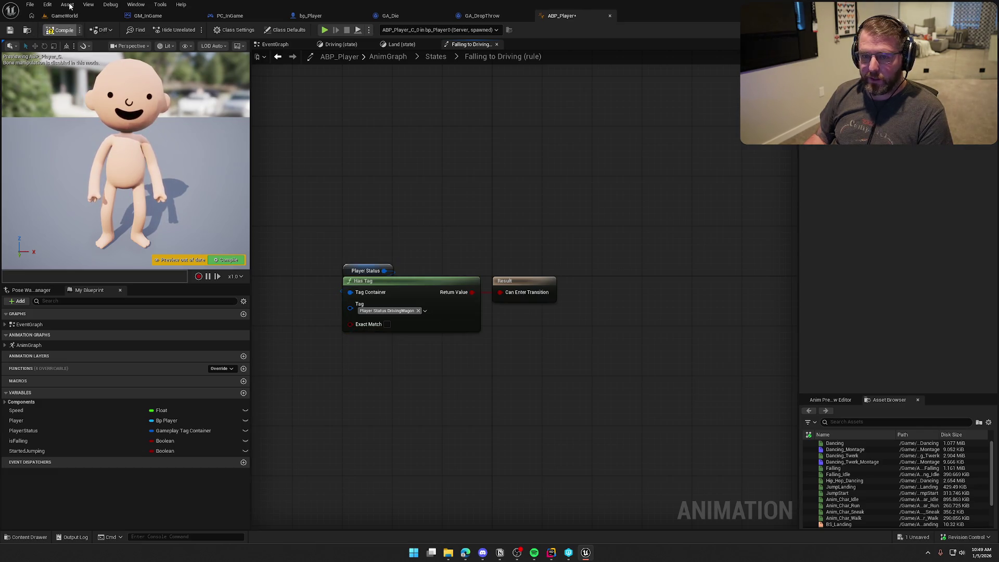
left_click(63, 17)
key("w")
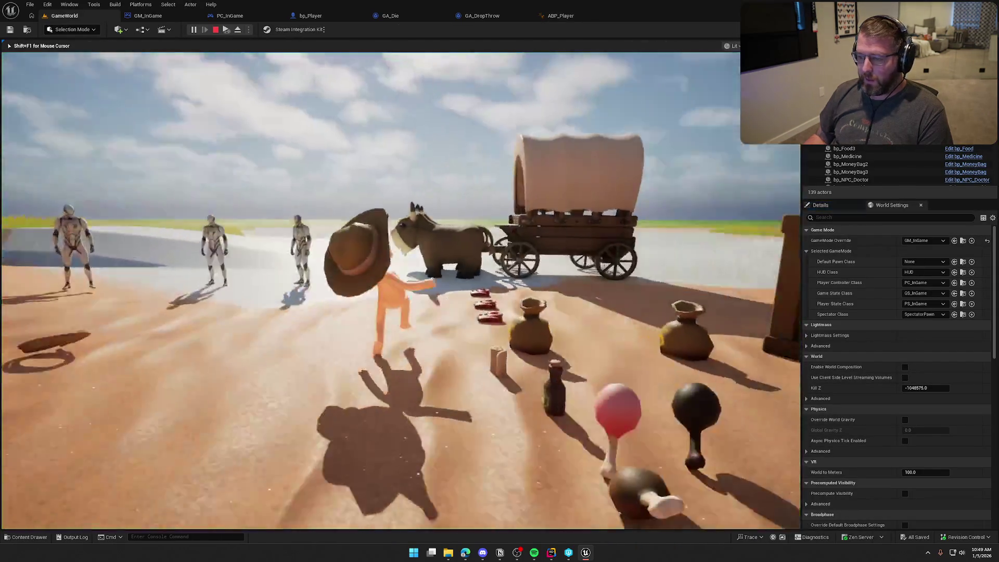
key("e")
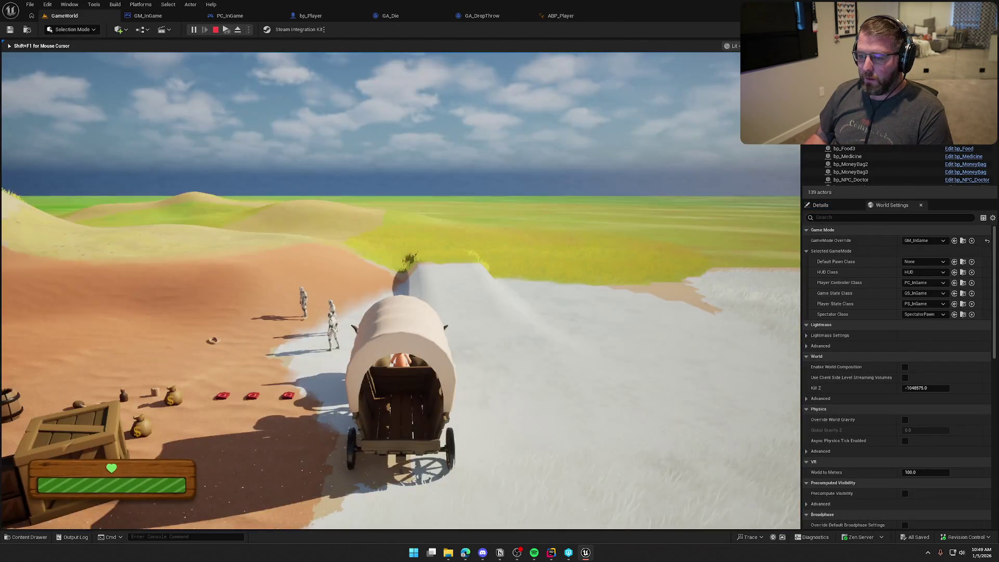
key("w")
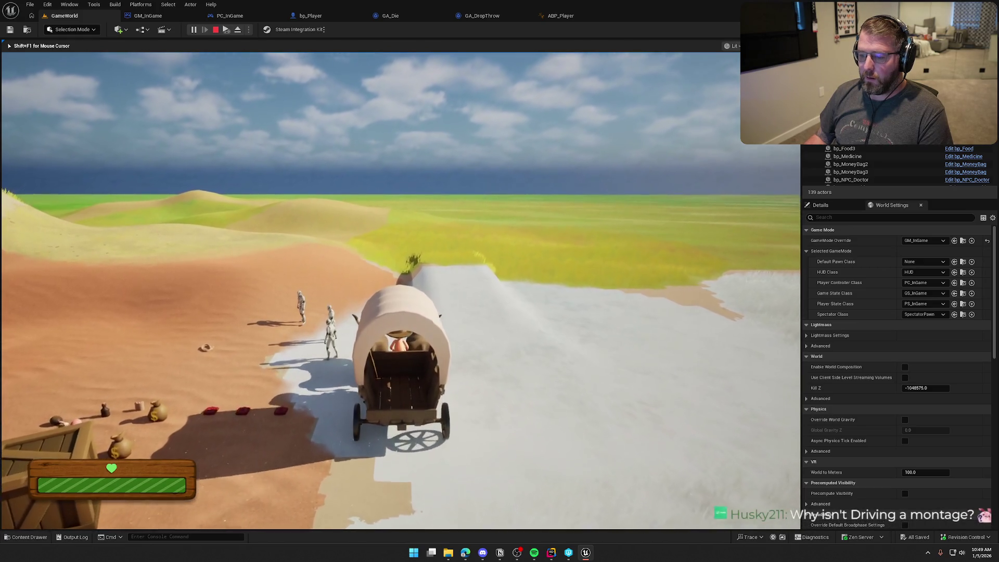
key("Escape")
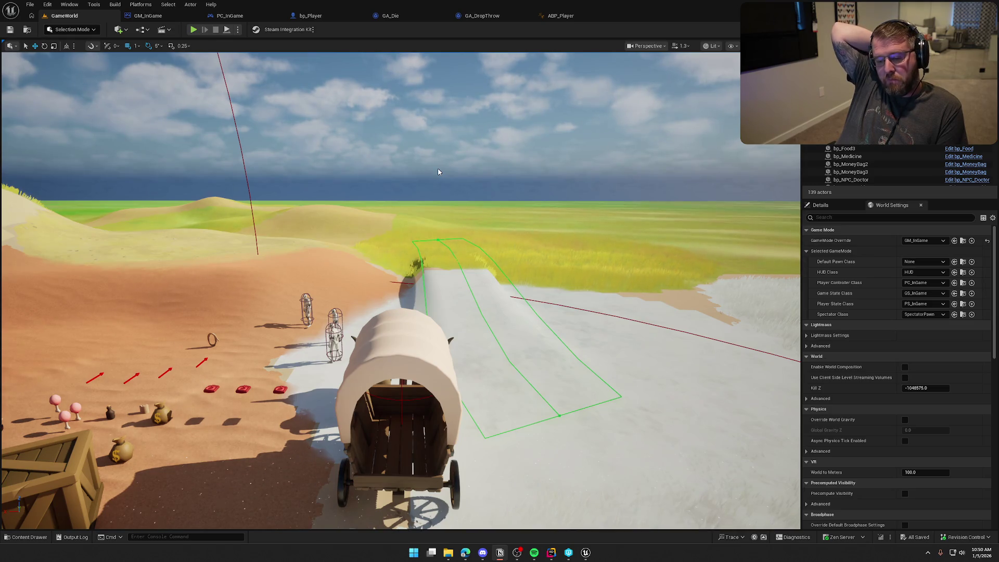
Back in ABP_Player, inspect the Sitting animation inside the Driving state.
left_click(552, 19)
left_click(444, 58)
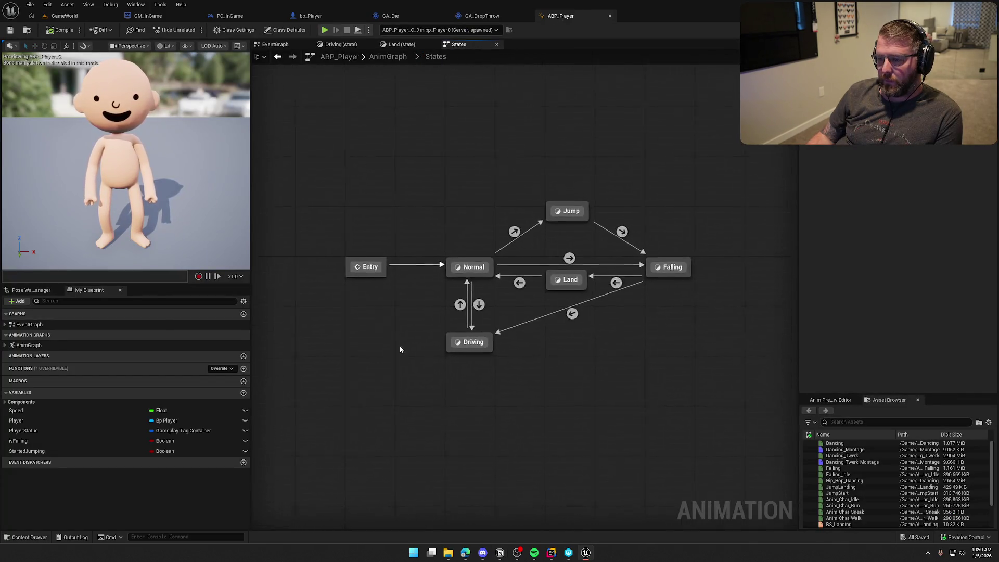
double_click(474, 355)
left_click(467, 279)
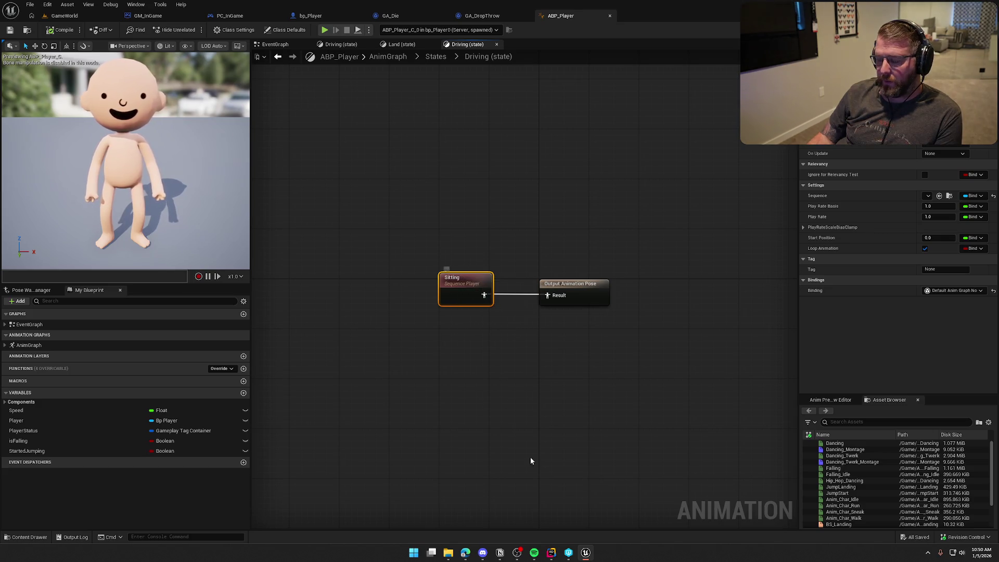
left_click(451, 190)
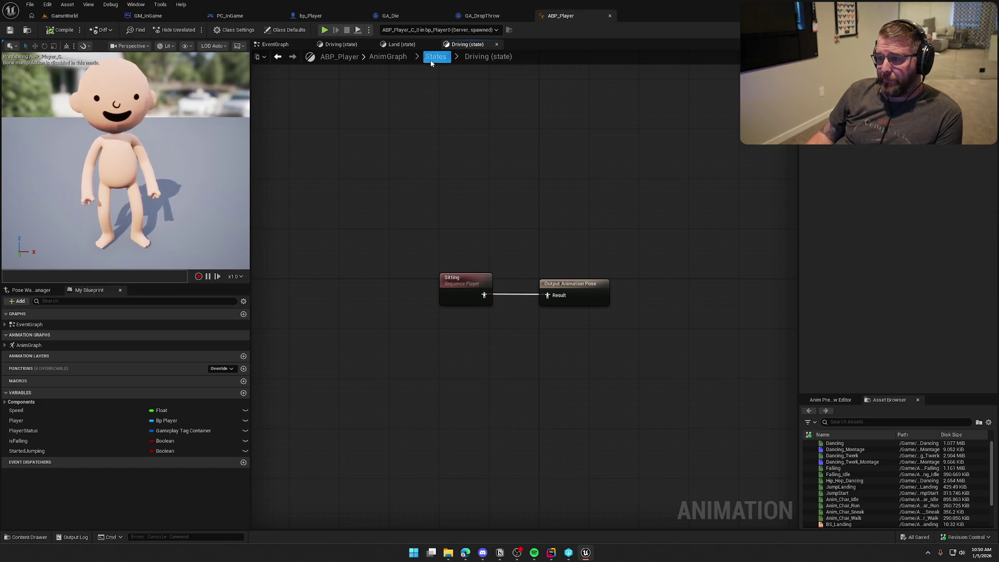
In the AnimGraph, move the Movement node right and shift States and Movement upward.
left_click(387, 56)
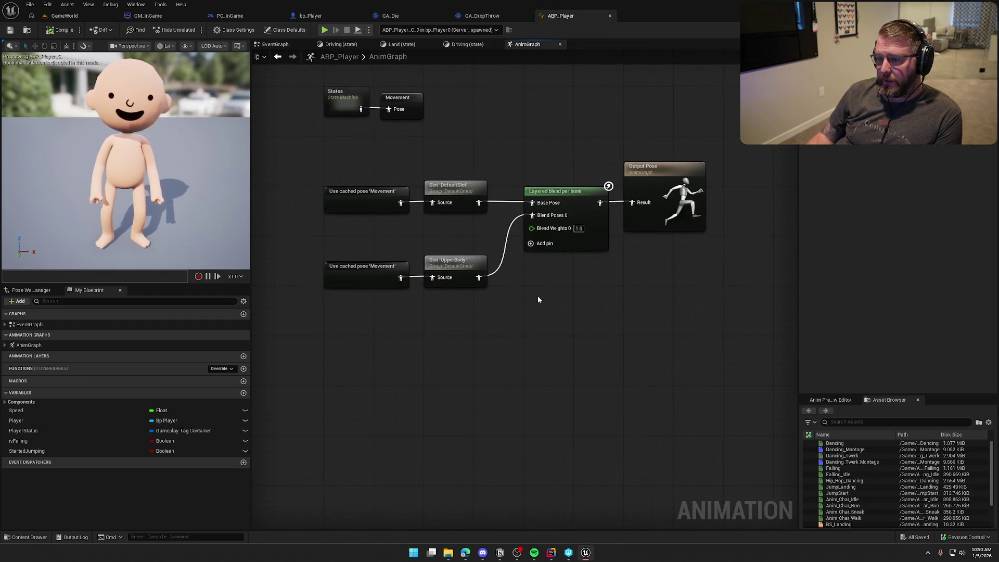
left_click_drag(437, 137, 502, 207)
left_click_drag(479, 171, 572, 171)
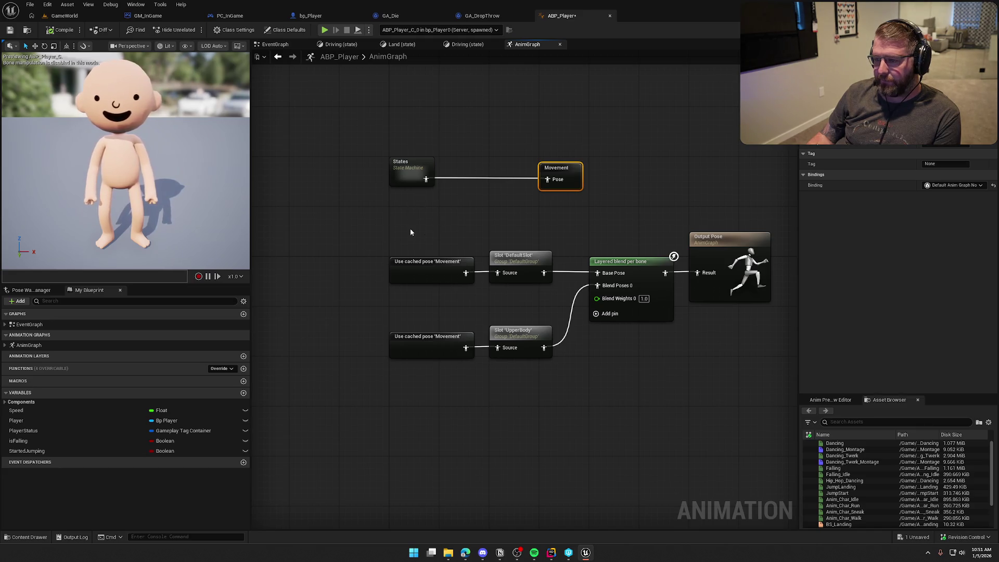
left_click(418, 174, "ctrl")
left_click_drag(399, 165, 404, 114)
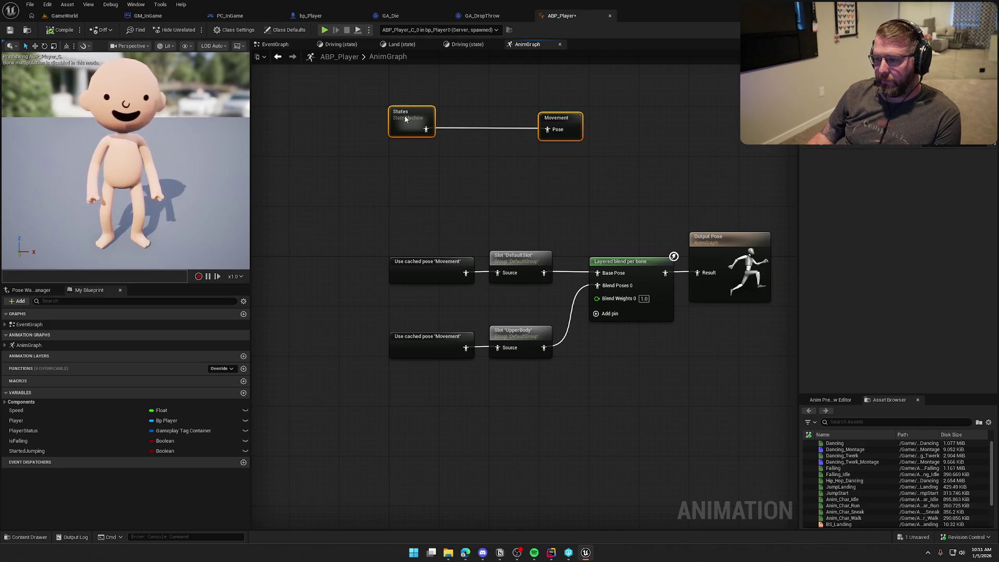
left_click(438, 176)
left_click_drag(439, 176, 451, 225)
Review the Driving state's properties, then push the Movement node further right.
left_click(463, 46)
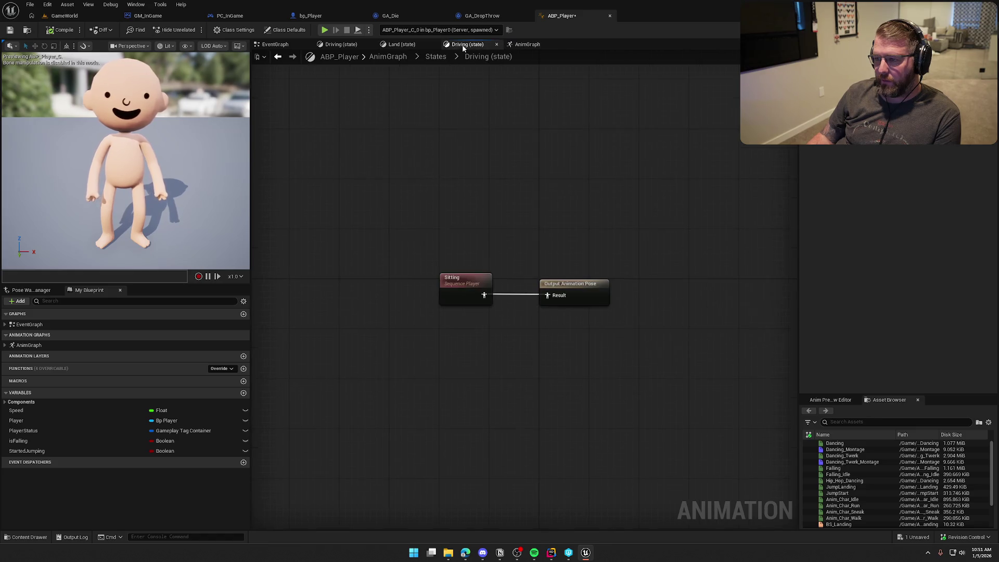
left_click(436, 56)
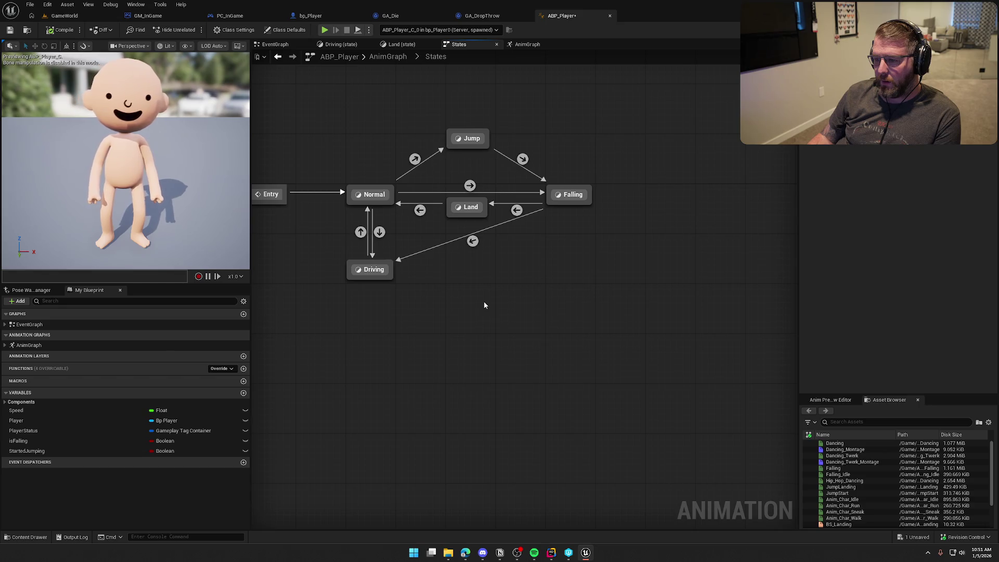
left_click_drag(526, 328, 352, 281)
left_click(430, 361)
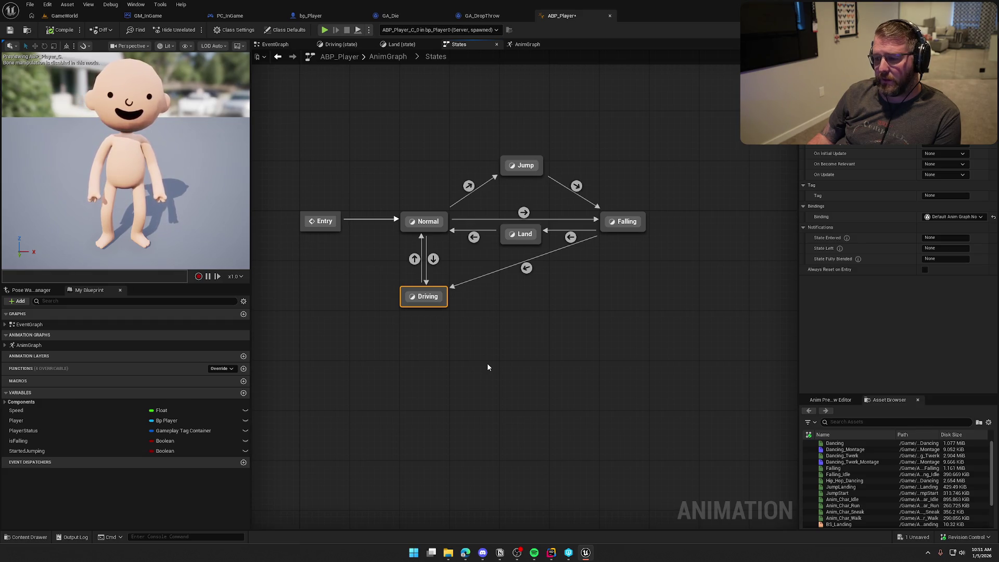
left_click(419, 59)
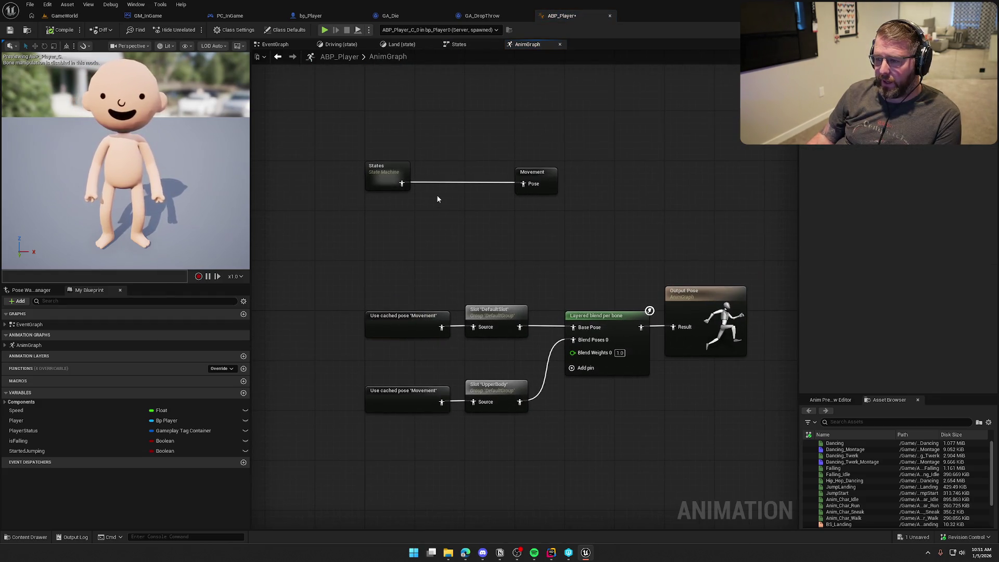
left_click_drag(545, 176, 644, 176)
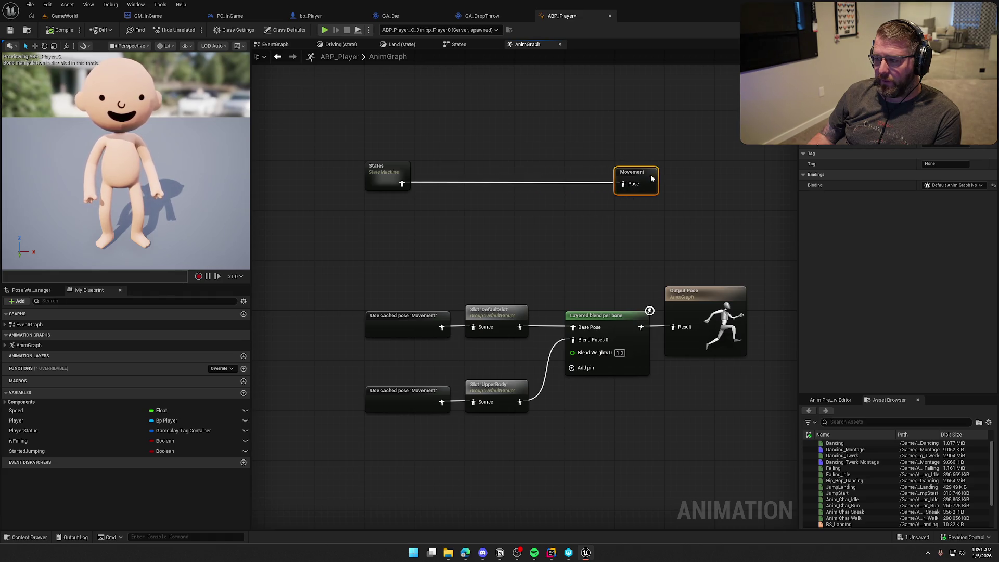
left_click(494, 182)
Insert a Blend Poses by bool node on the States-to-Movement wire.
right_click(494, 183)
type("ble")
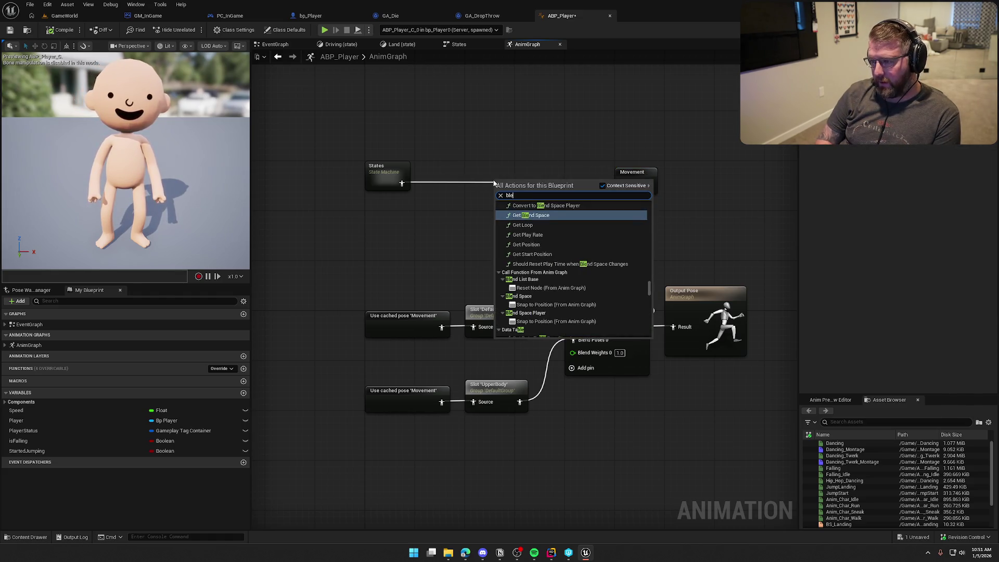
type("nd bool")
key("Return")
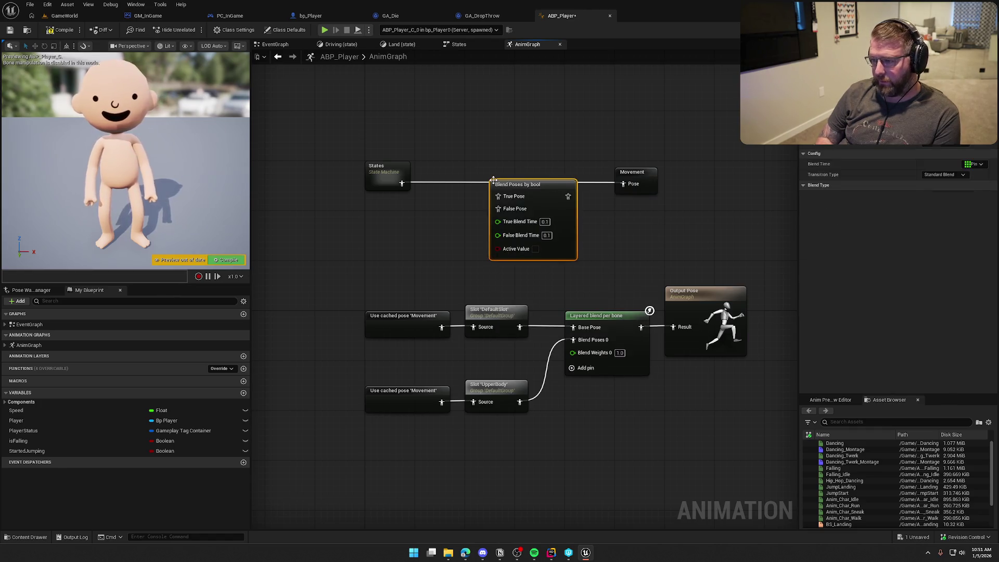
left_click_drag(533, 181, 526, 157)
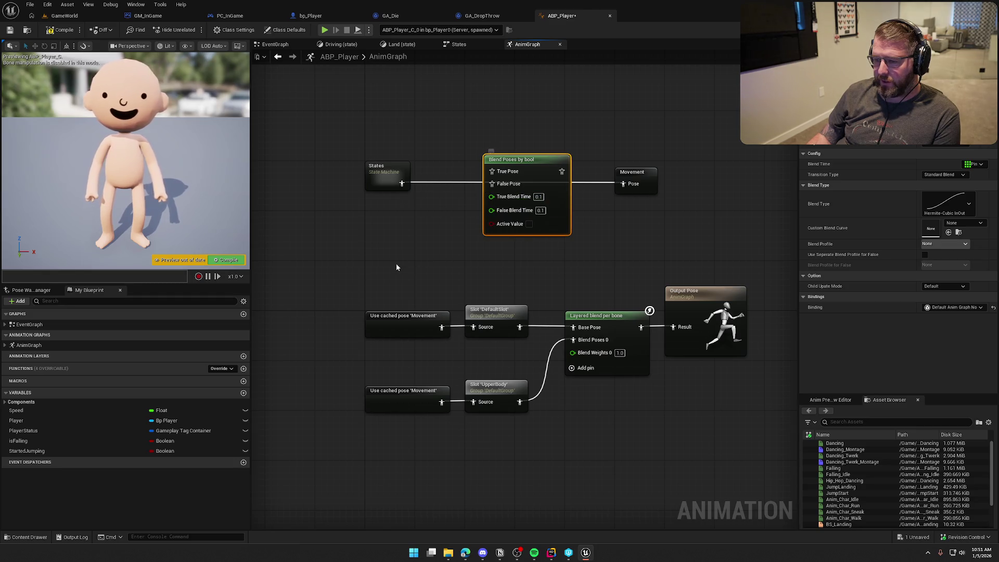
Add a Player Status getter with a Has Tag check for Player.Status.DrivingWagon.
mouse_move(75, 430)
left_mouse_down()
mouse_move(364, 231)
mouse_move(415, 245)
left_mouse_up()
type("has ma")
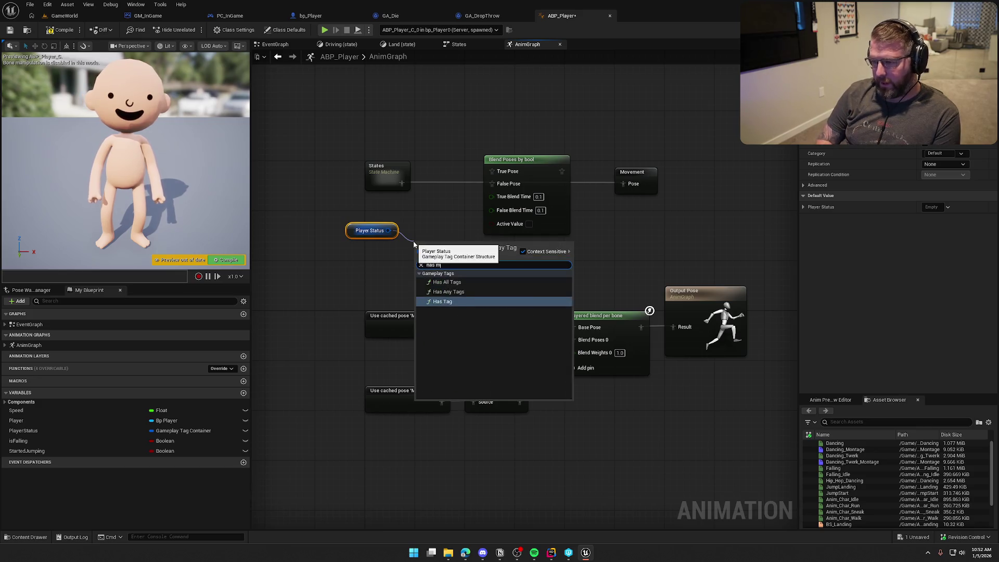
left_click(448, 302)
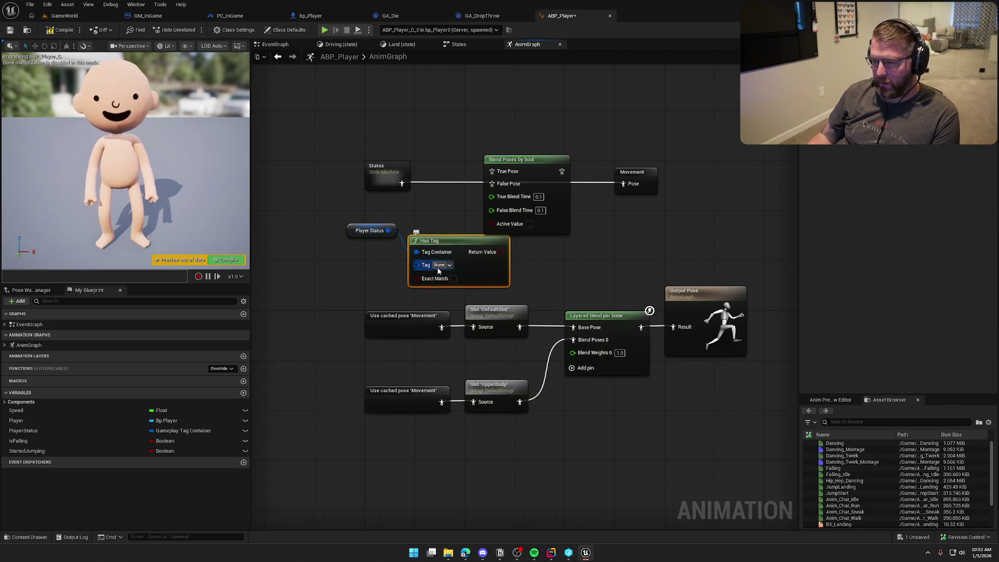
left_click(439, 265)
type("dri")
left_click(450, 338)
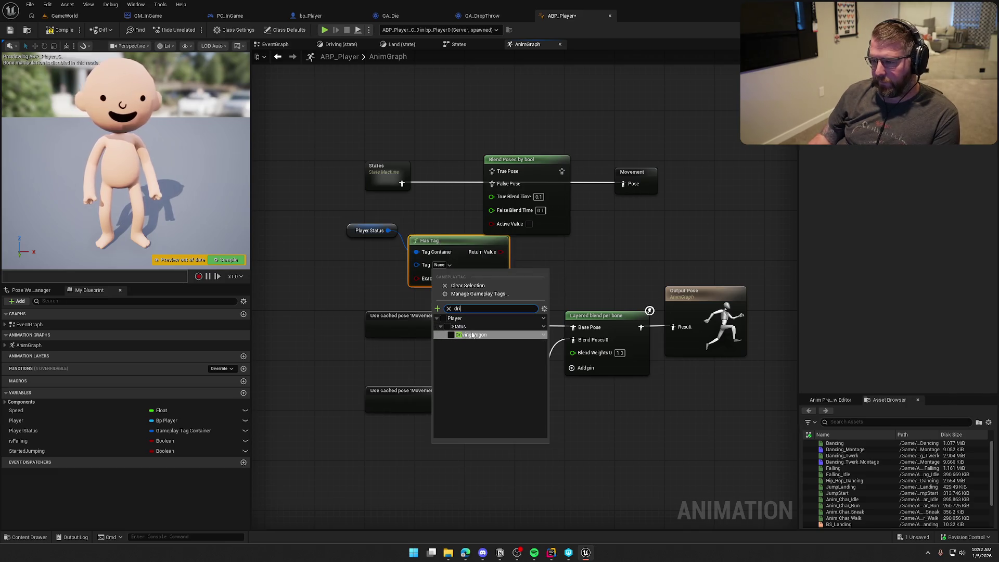
left_click(359, 230)
mouse_move(359, 230)
left_mouse_down()
mouse_move(407, 302)
mouse_move(419, 301)
left_mouse_up()
left_click(452, 241, "ctrl")
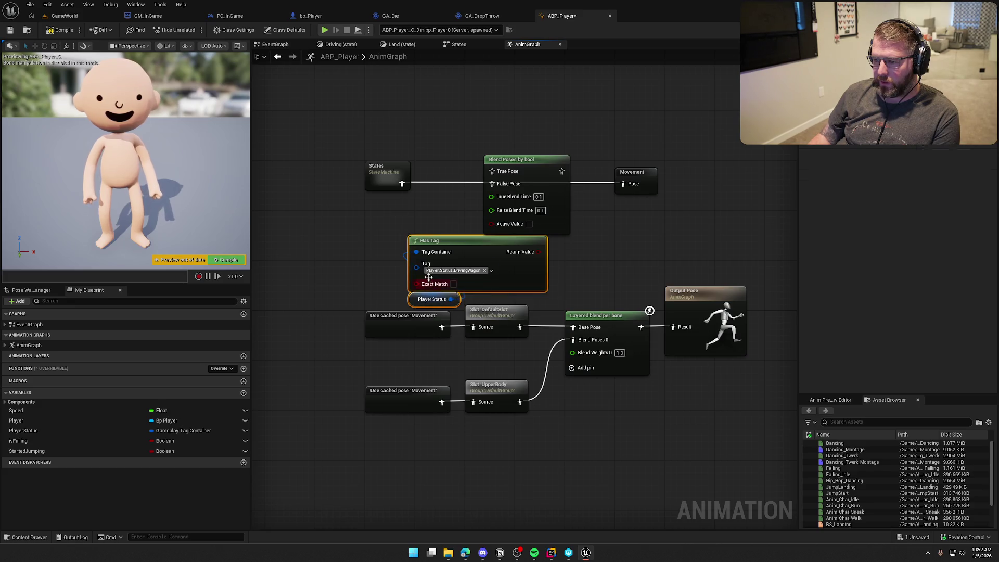
left_click_drag(453, 241, 378, 210)
Wire Has Tag to Active Value, States to False Pose, and the blend output into Movement.
left_click_drag(466, 224, 490, 224)
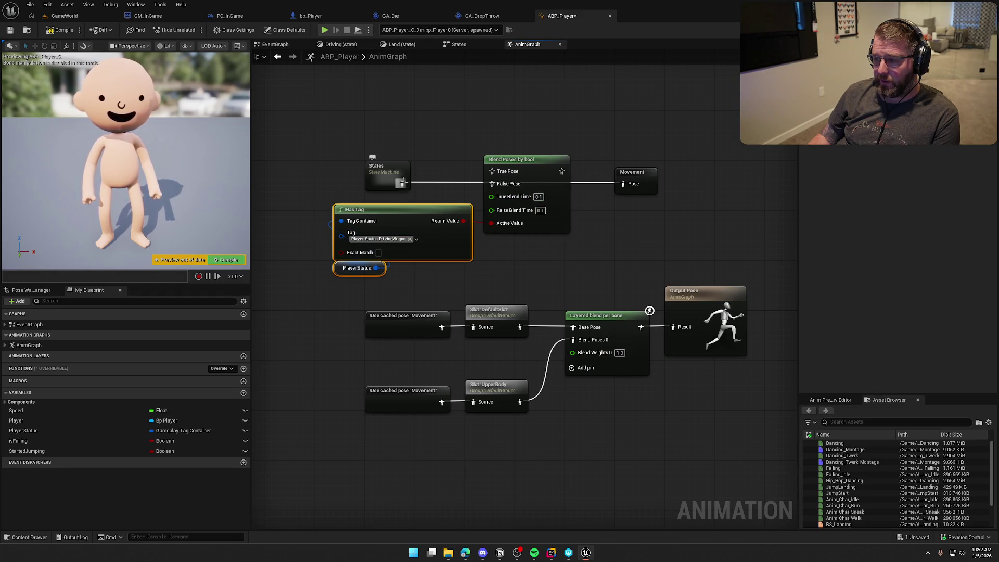
left_click_drag(402, 182, 492, 184)
mouse_move(336, 132)
left_mouse_down()
mouse_move(369, 173)
mouse_move(563, 165)
left_mouse_up()
left_click(388, 244)
left_click(359, 268, "ctrl")
left_click(532, 165, "ctrl")
left_click(522, 120)
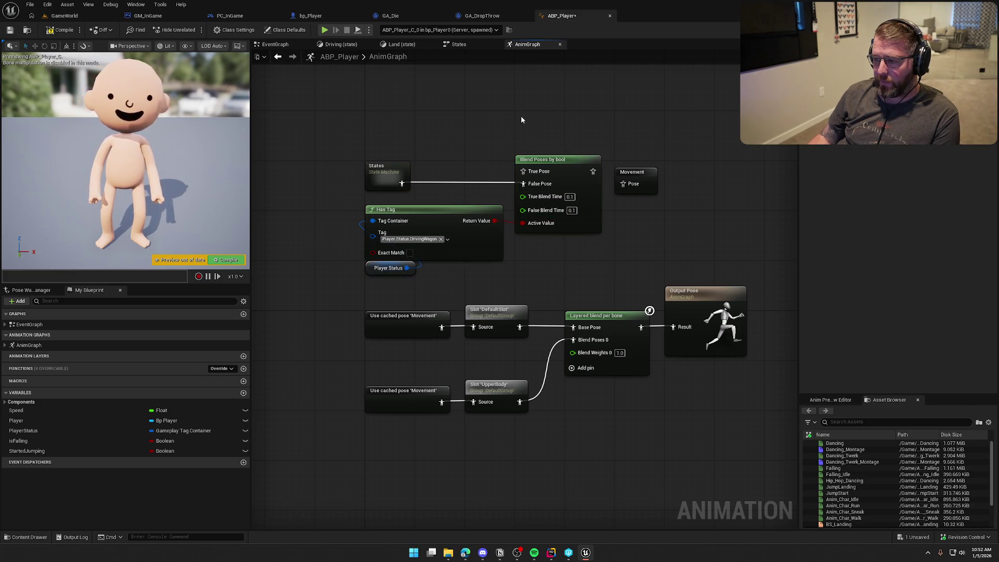
left_click_drag(410, 210, 410, 223)
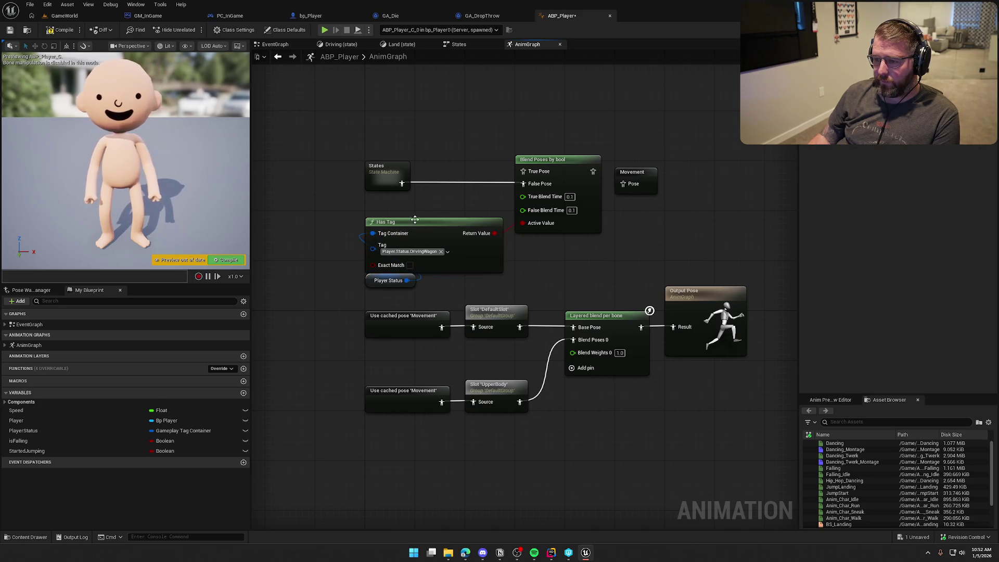
left_click_drag(341, 212, 395, 284)
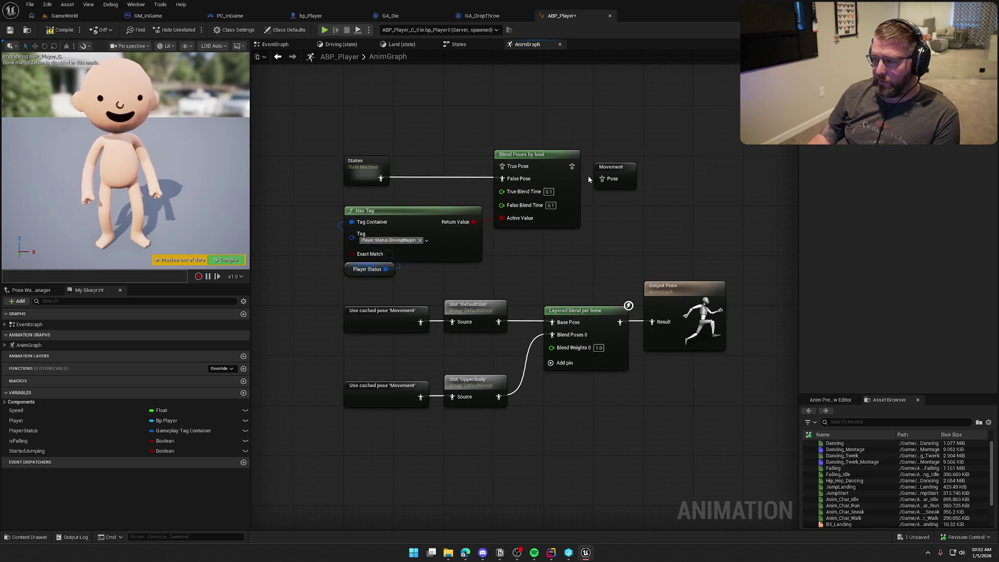
left_click_drag(572, 166, 602, 178)
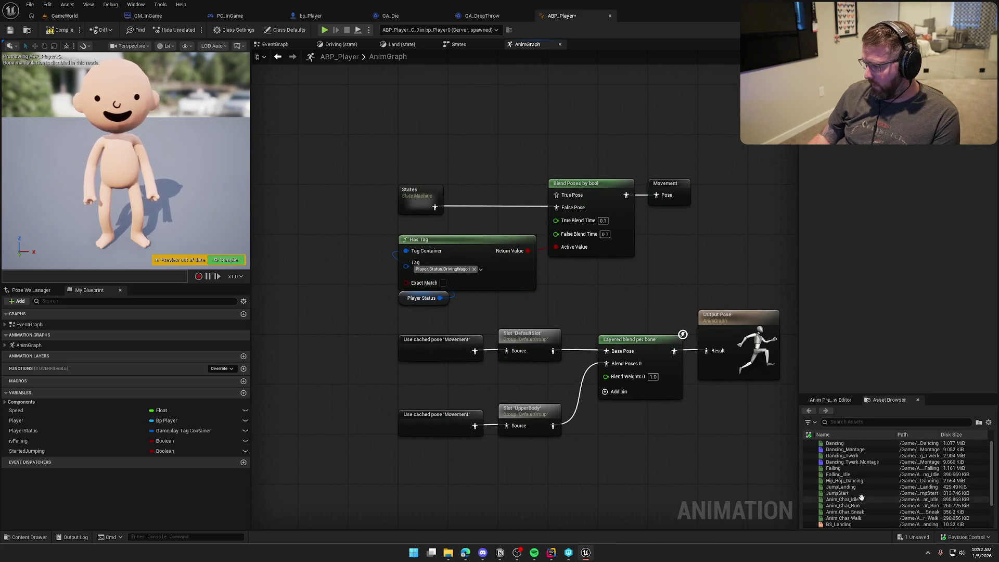
Add the Sitting animation to the anim graph as the blend's True Pose.
left_click(854, 422)
type("sit")
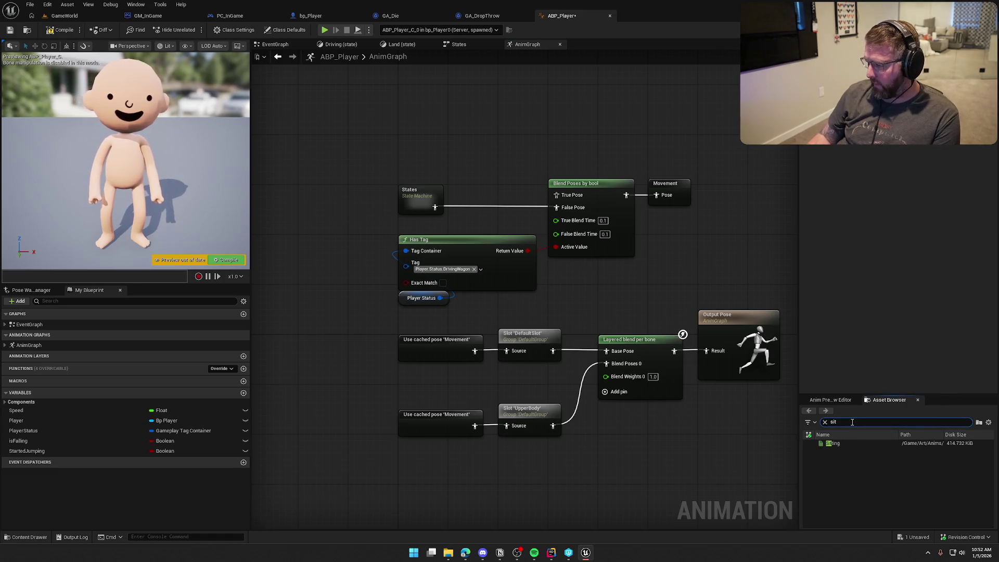
mouse_move(840, 443)
left_mouse_down()
mouse_move(442, 177)
mouse_move(395, 133)
mouse_move(555, 198)
left_mouse_up()
mouse_move(417, 137)
left_mouse_down()
mouse_move(433, 160)
mouse_move(424, 150)
left_mouse_up()
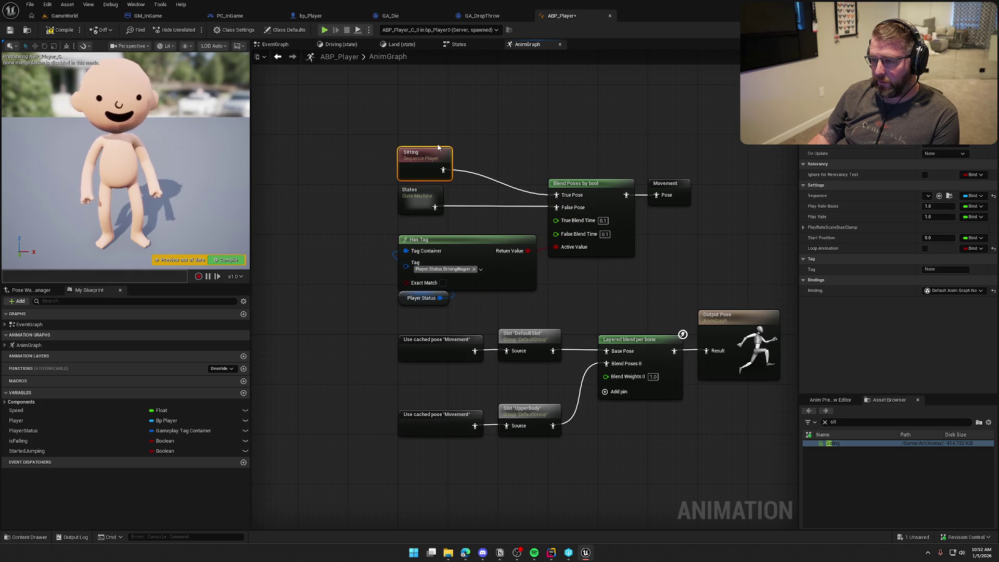
left_click(541, 266)
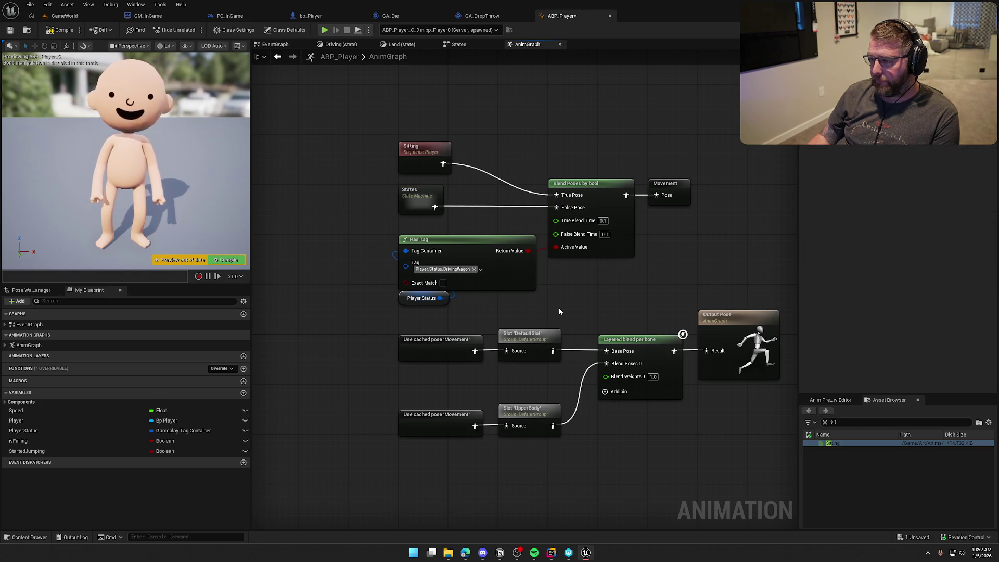
Delete the Driving state and its transitions from the States machine.
double_click(410, 201)
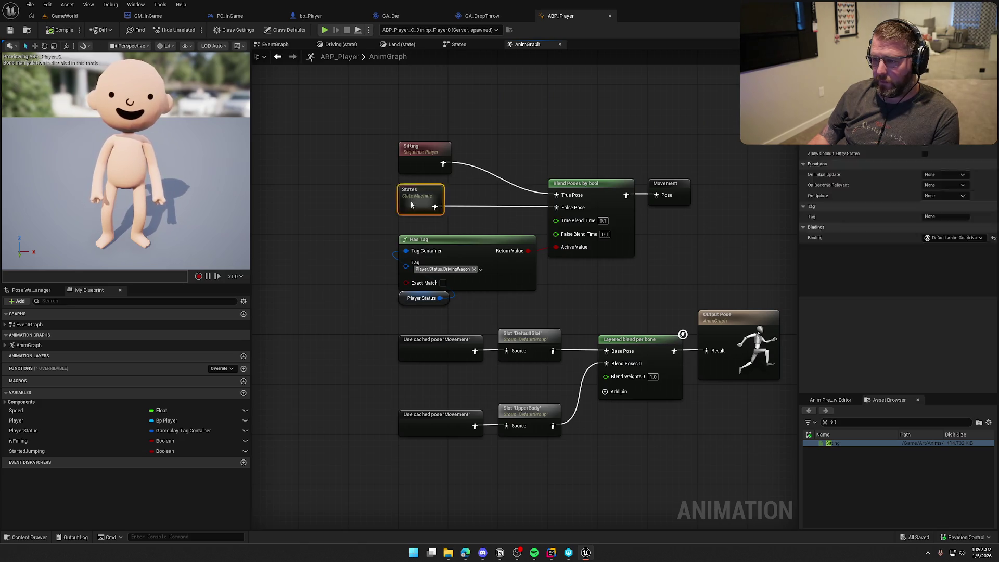
left_click_drag(482, 350, 327, 271)
key("Delete")
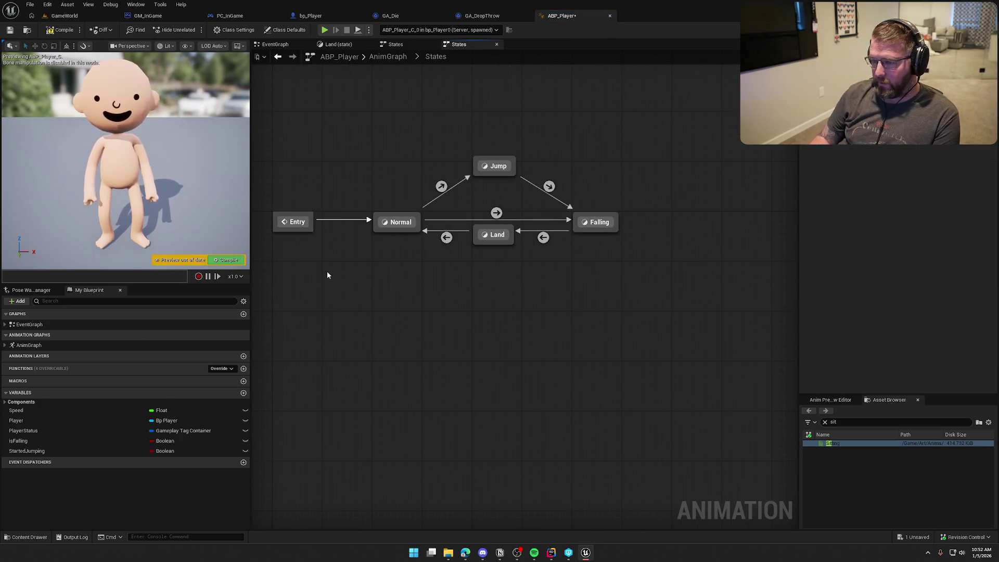
left_click(66, 16)
Walk to the wagon, exit and re-board it with E, then stop the play session.
left_click(234, 164)
key("w")
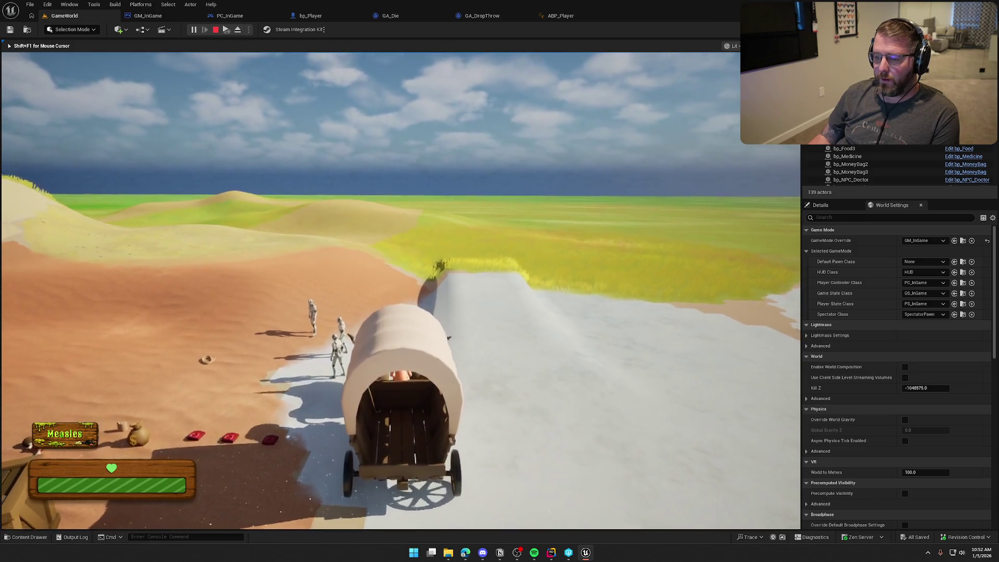
key("e")
key("e")
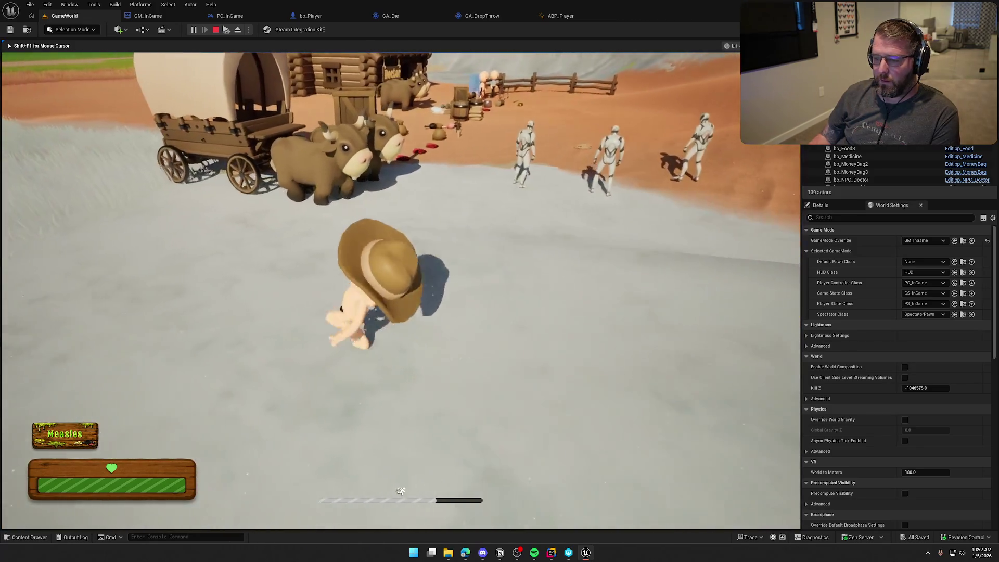
key("e")
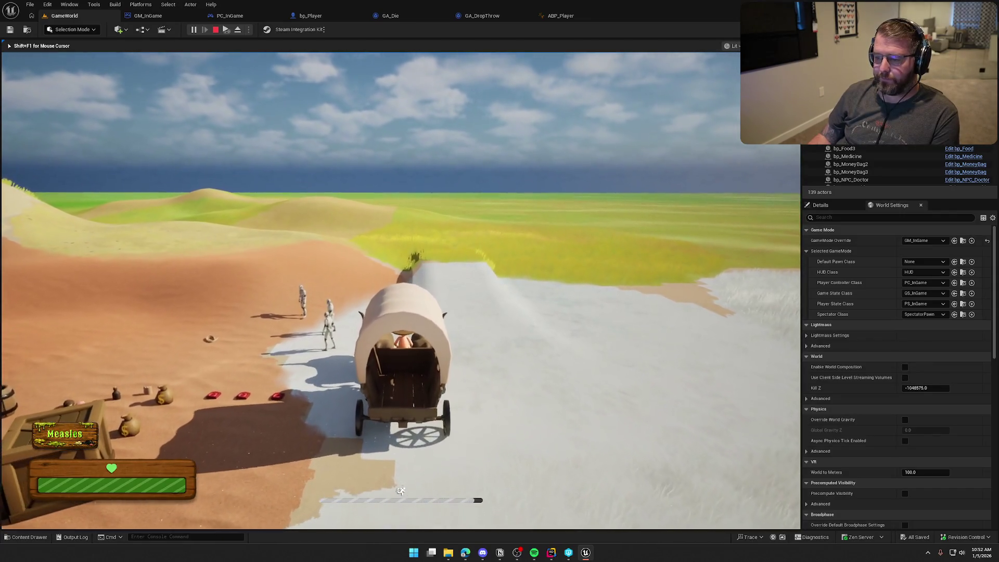
key("Escape")
Close the duplicate States tabs and the Land state graph in ABP_Player.
left_click(561, 16)
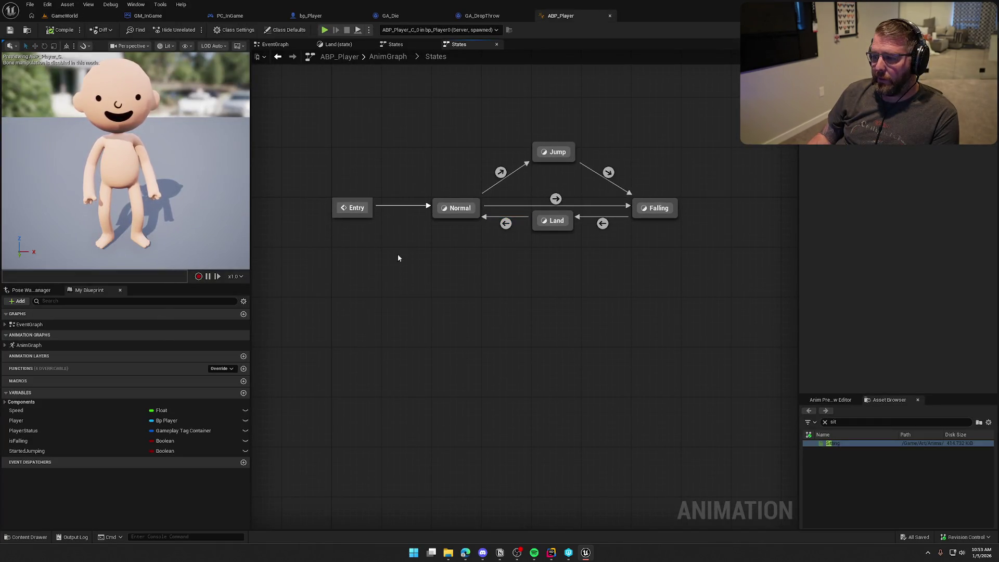
left_click_drag(334, 124, 739, 286)
left_click(463, 89)
left_click(395, 45)
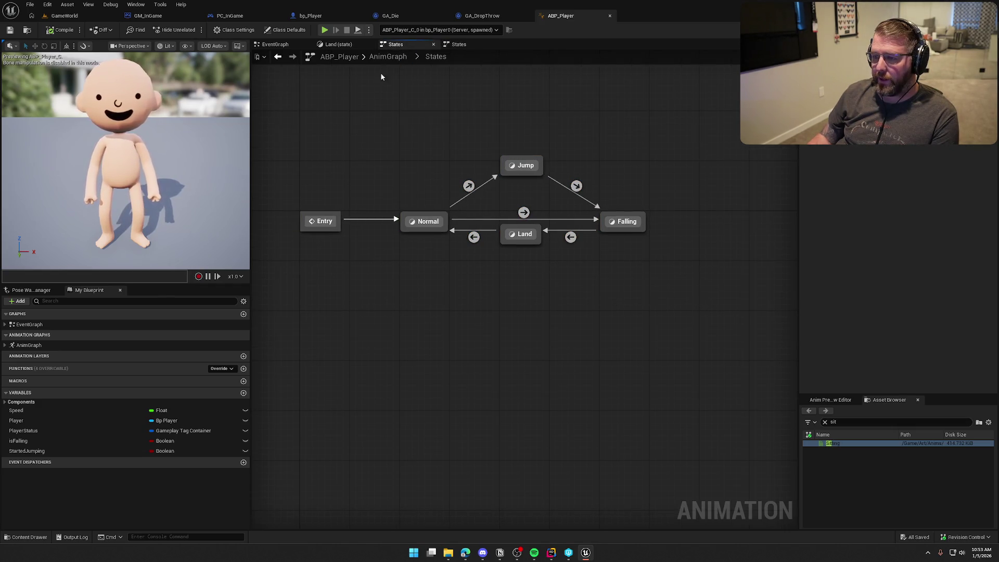
left_click(434, 44)
left_click(337, 44)
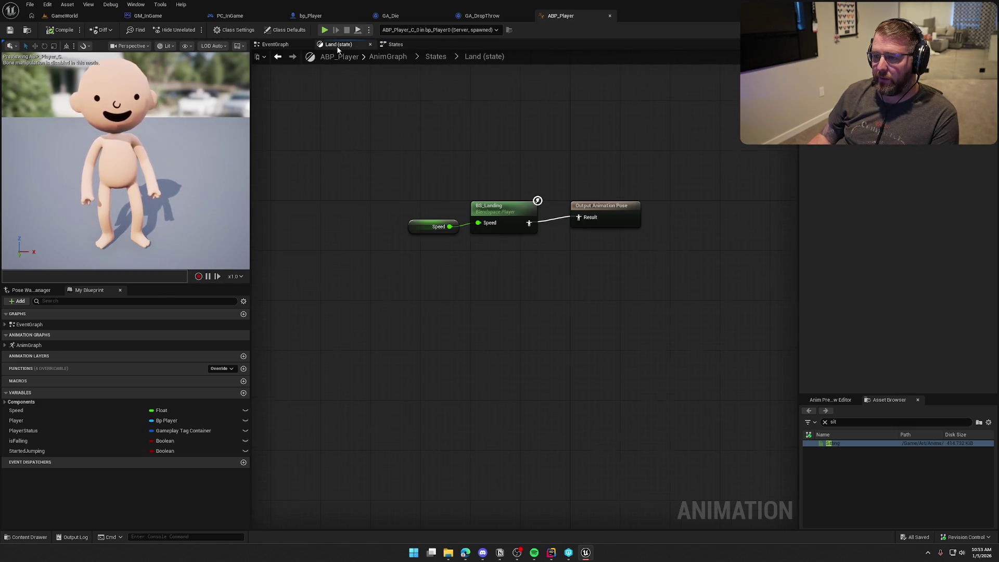
left_click(370, 45)
Nudge the Sitting node into place in the AnimGraph and save ABP_Player.
left_click(392, 56)
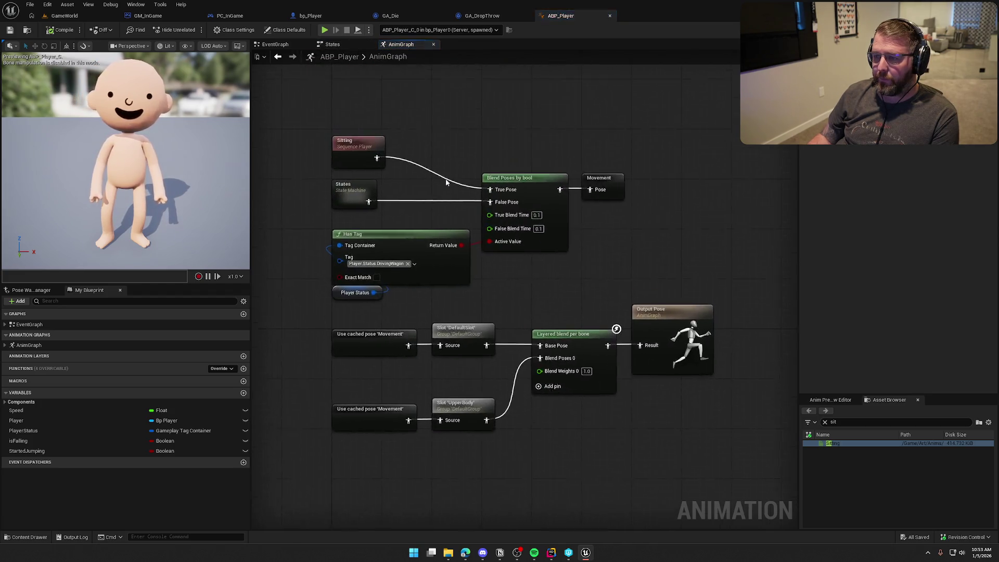
left_click_drag(624, 283, 299, 127)
left_click(626, 229)
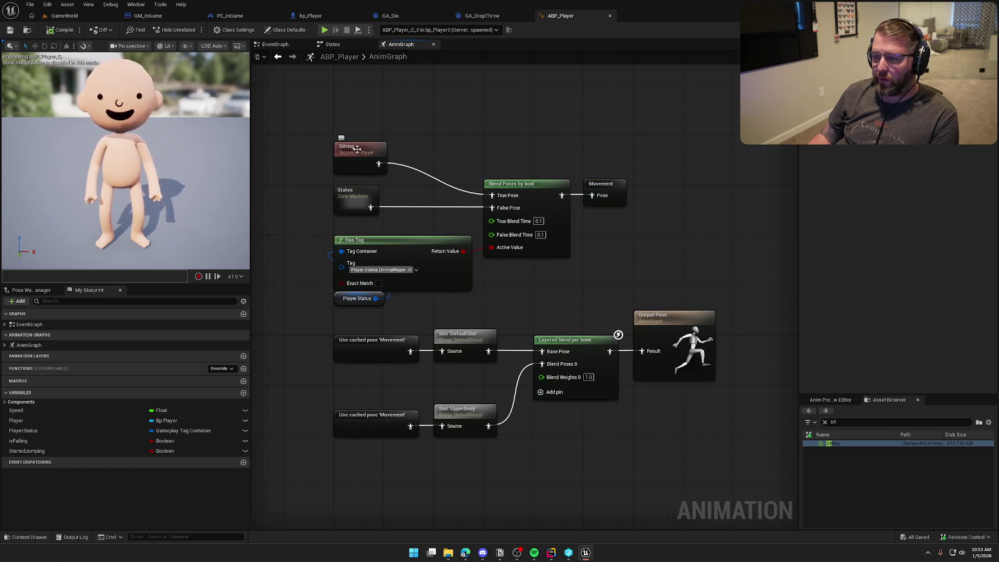
left_click_drag(367, 154, 367, 148)
left_click(404, 164)
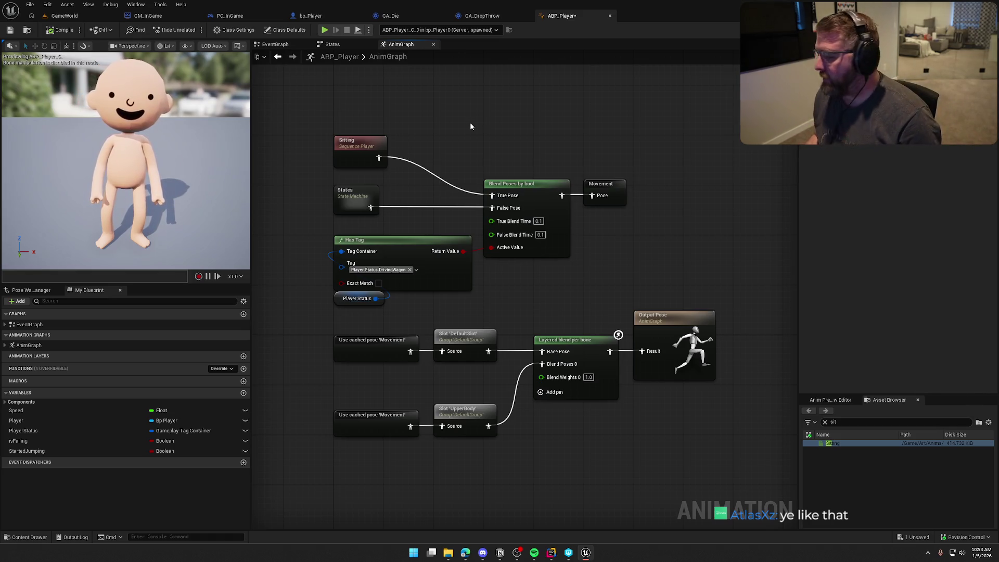
left_click_drag(339, 126, 311, 172)
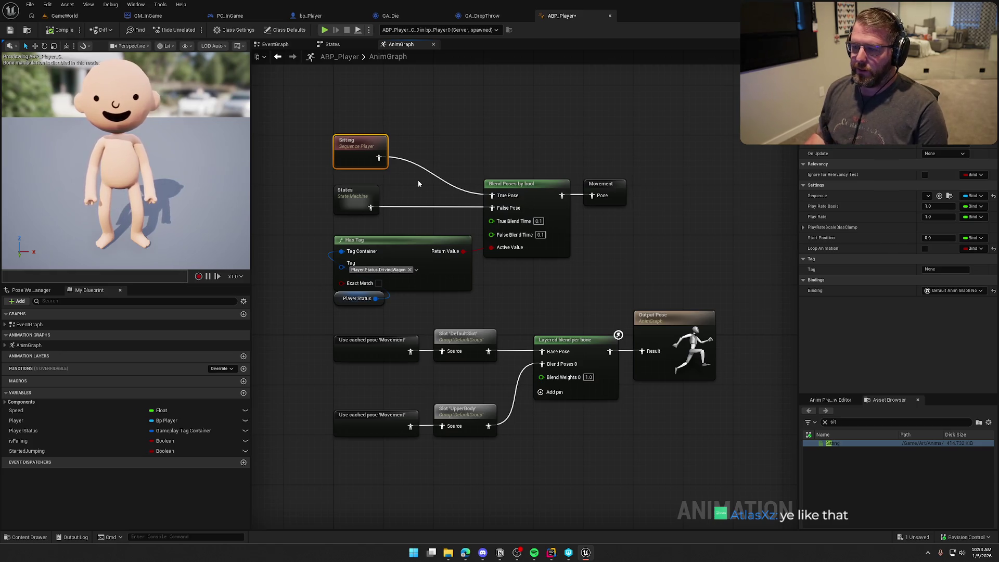
mouse_move(319, 110)
left_mouse_down()
mouse_move(581, 304)
mouse_move(621, 318)
mouse_move(276, 117)
mouse_move(304, 120)
left_mouse_up()
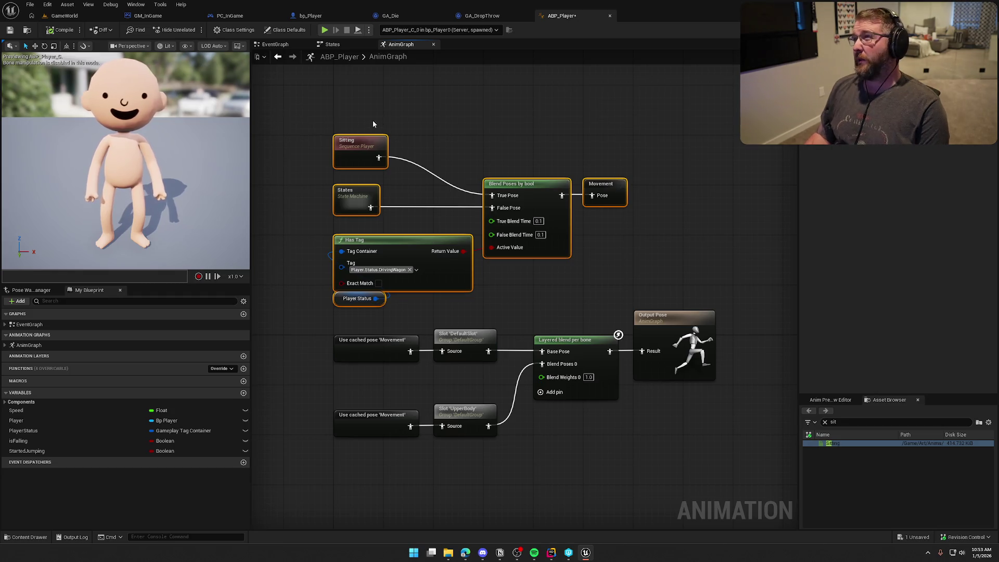
left_click(466, 100)
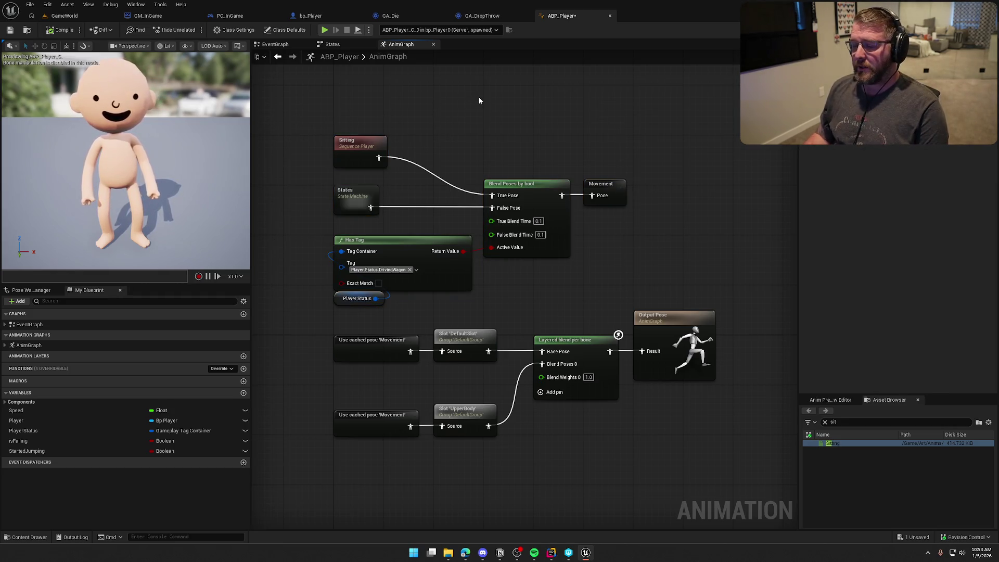
key("ctrl+s")
Start a new Play-In-Editor session in the GameWorld level.
left_click_drag(479, 97, 453, 68)
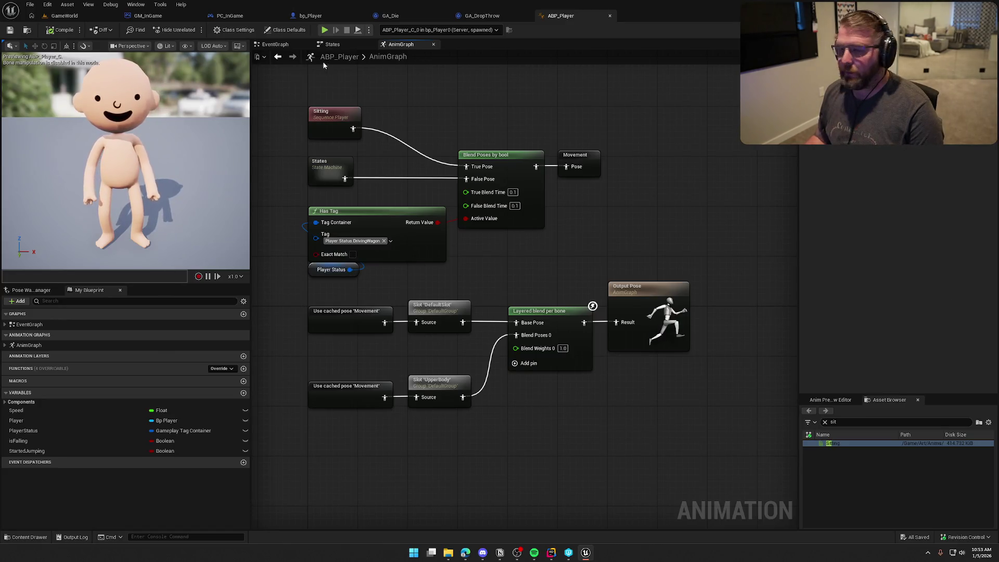
left_click(63, 16)
left_click(193, 30)
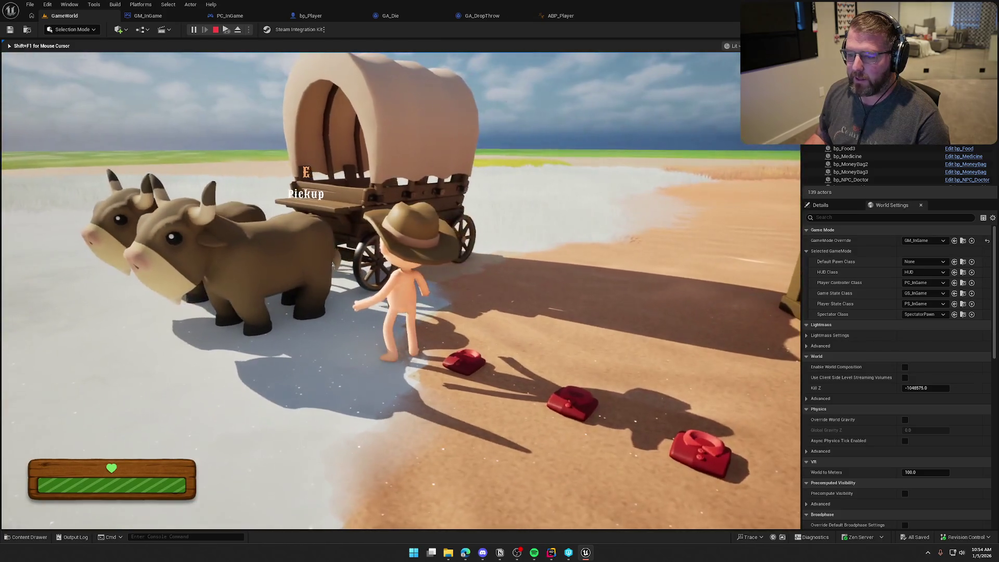
Walk around the wagon and oxen testing for the Pickup prompt, then stop playing.
key("w")
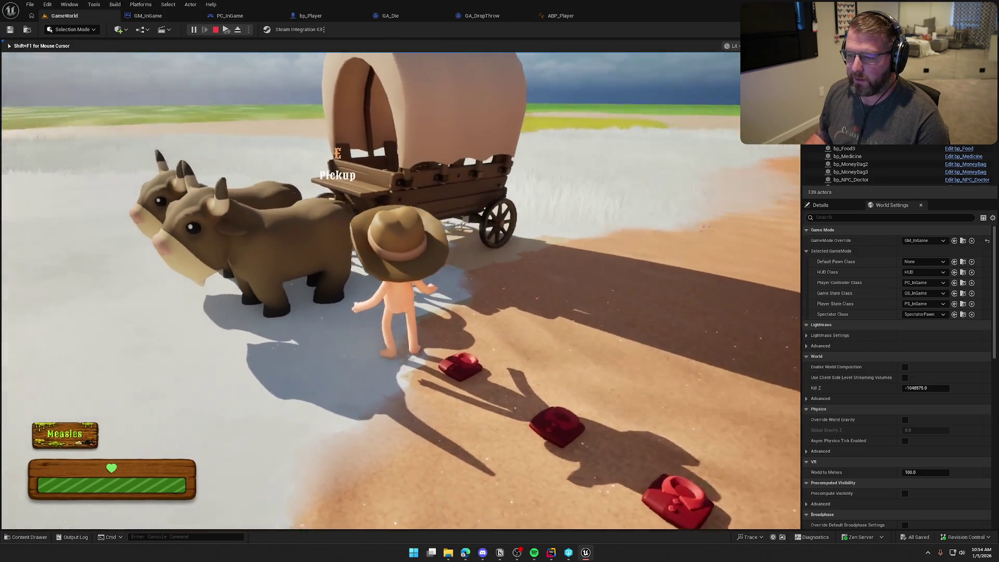
key("w")
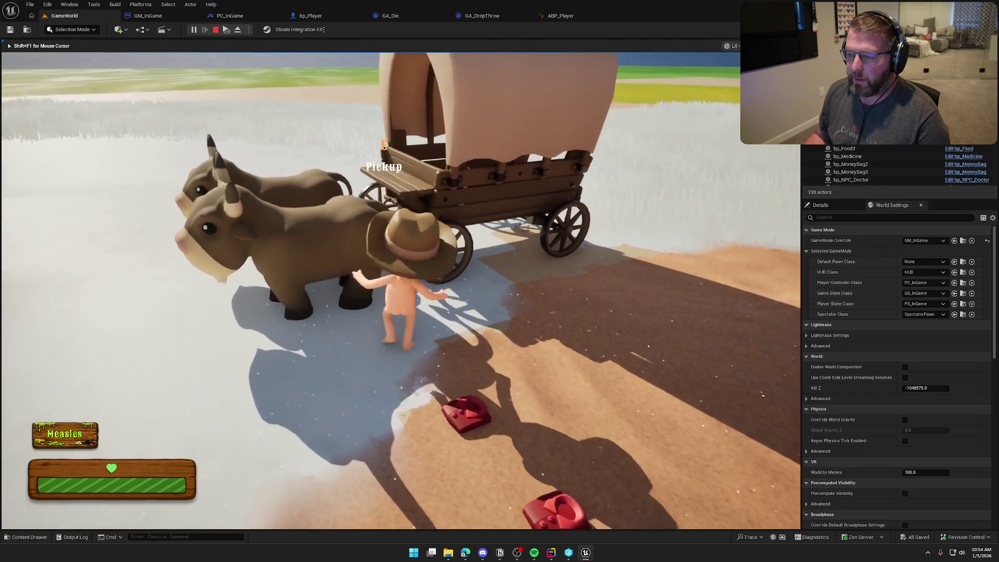
key("s")
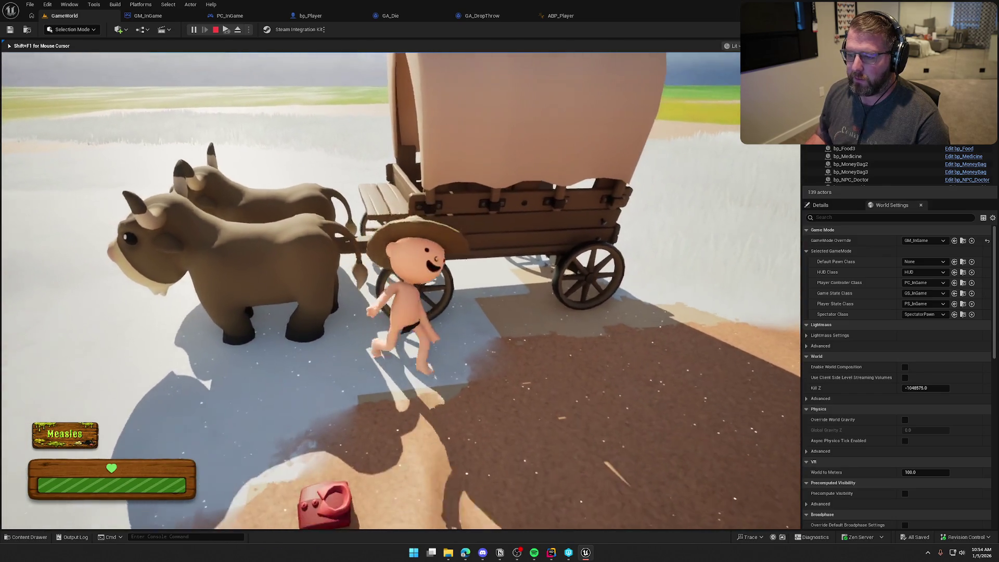
key("w")
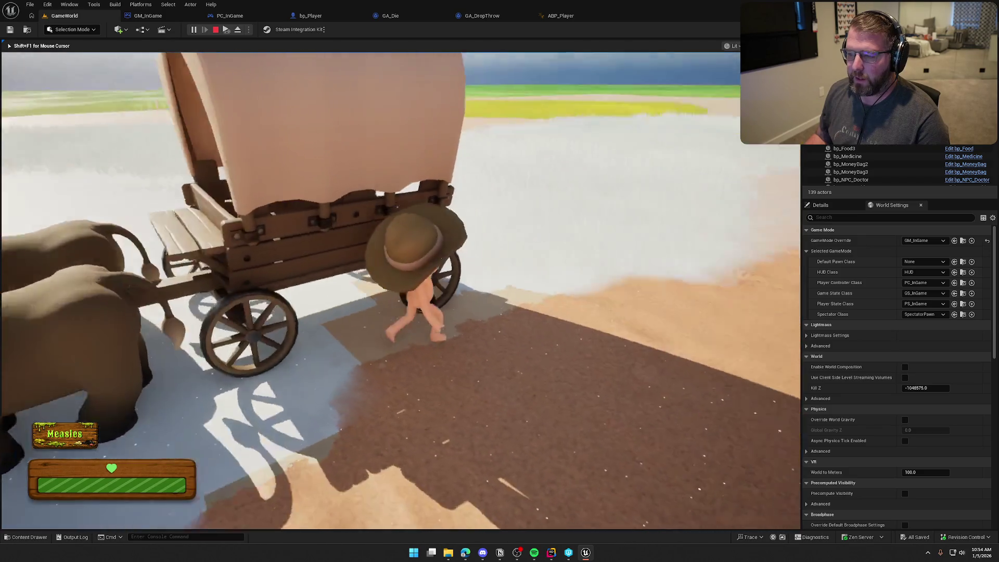
key("w")
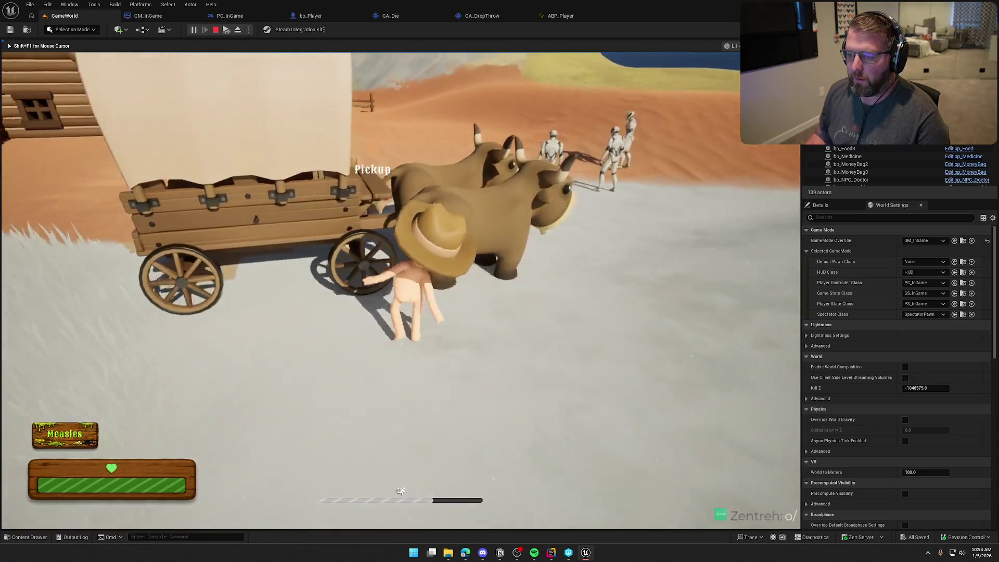
key("s")
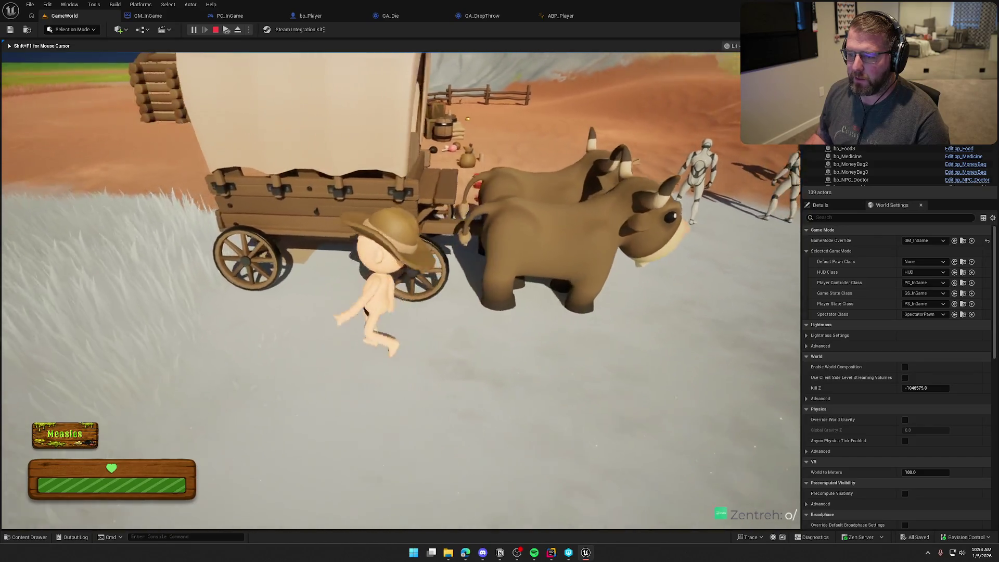
key("w")
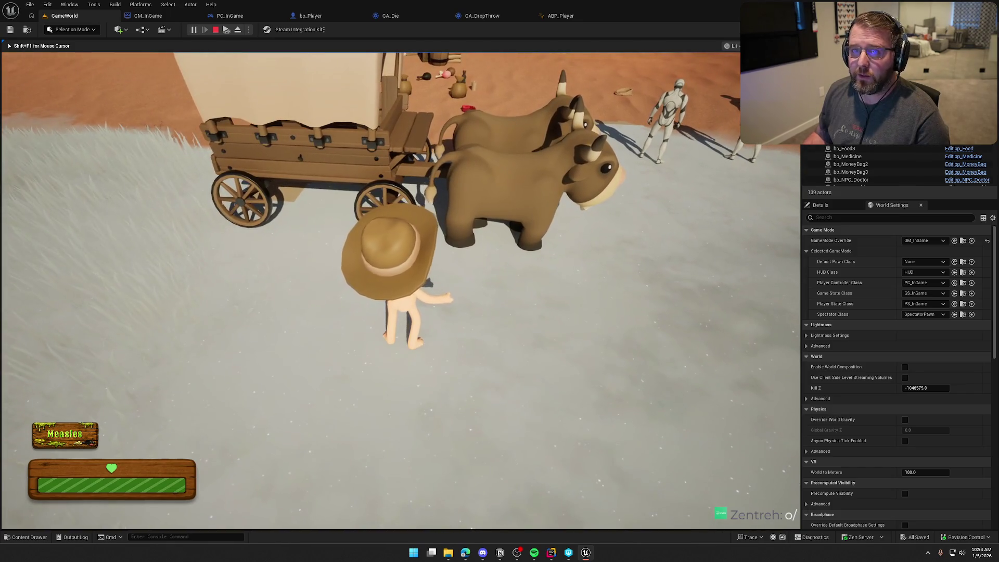
key("s")
key("w")
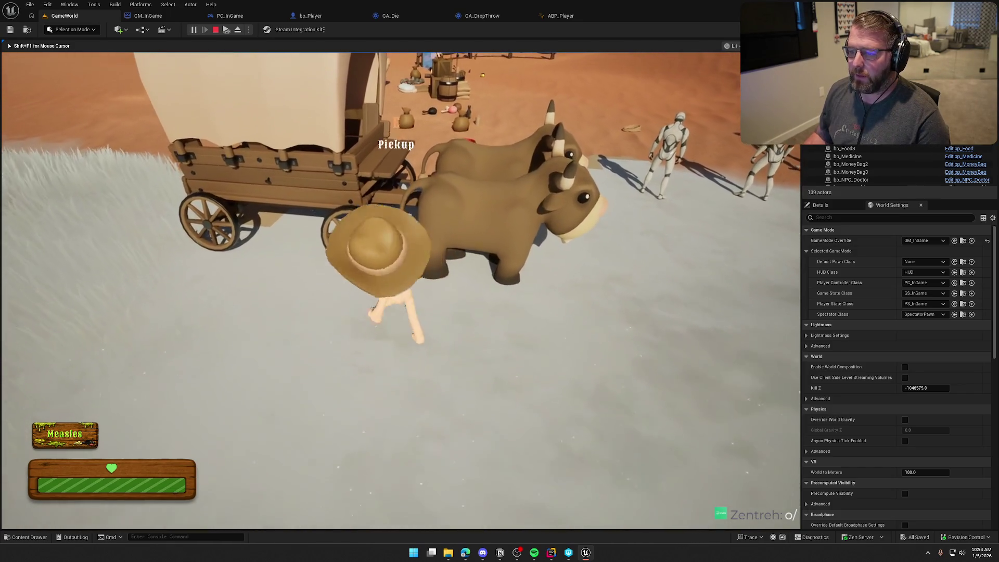
key("Escape")
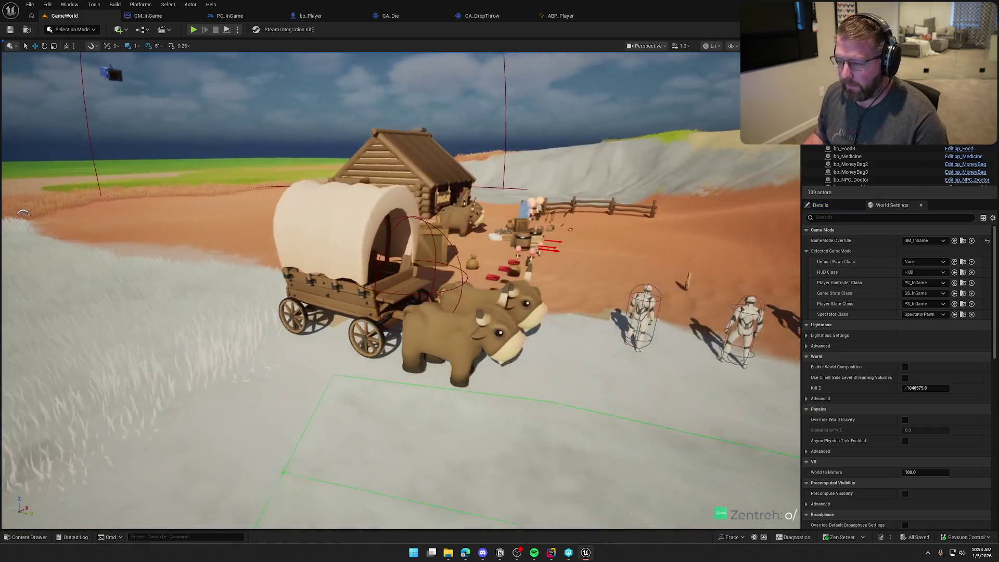
scroll(409, 183, "up", 4)
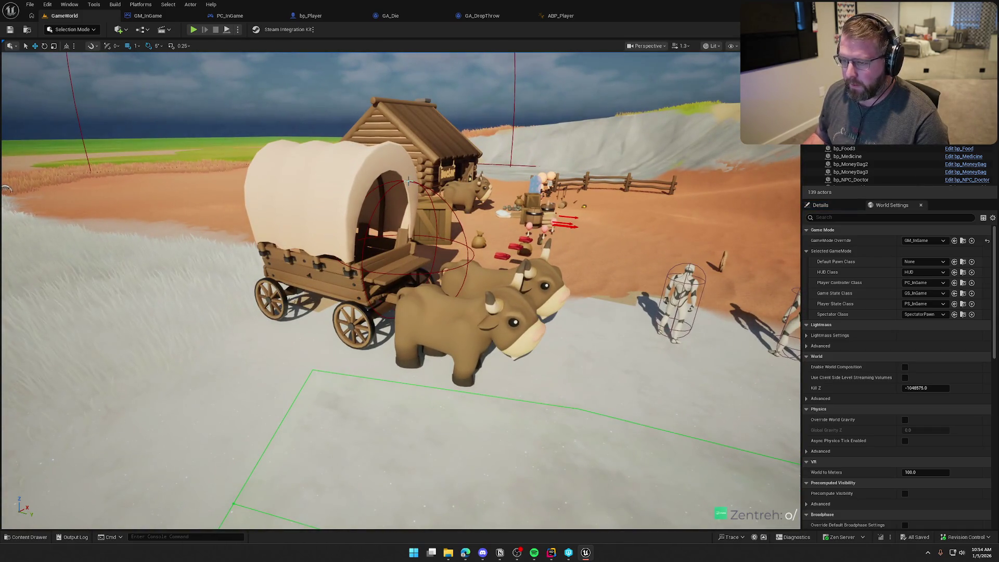
Set the bp_WagonDriver InteractRange component's Sphere Radius to 200.
left_click(833, 208)
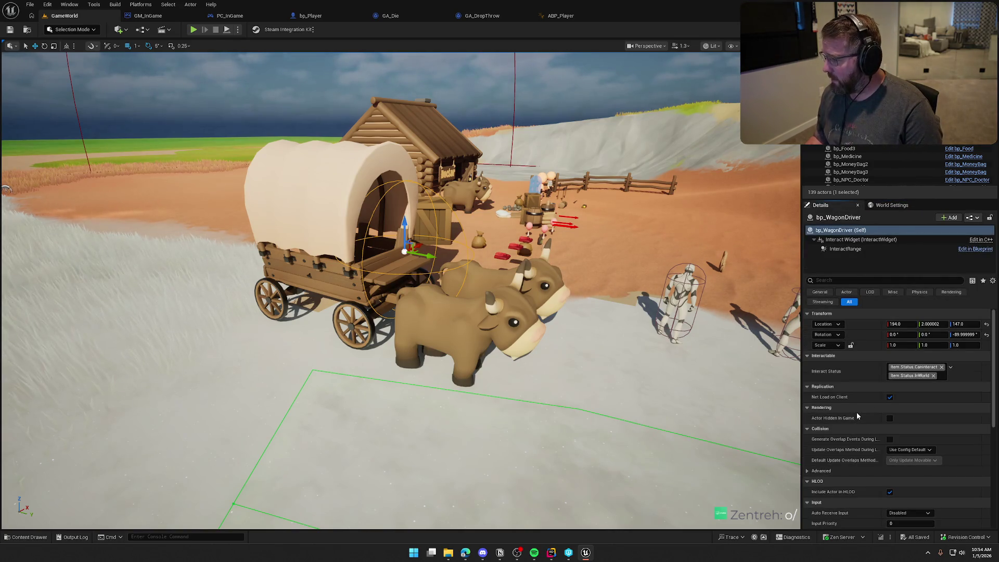
left_click(843, 250)
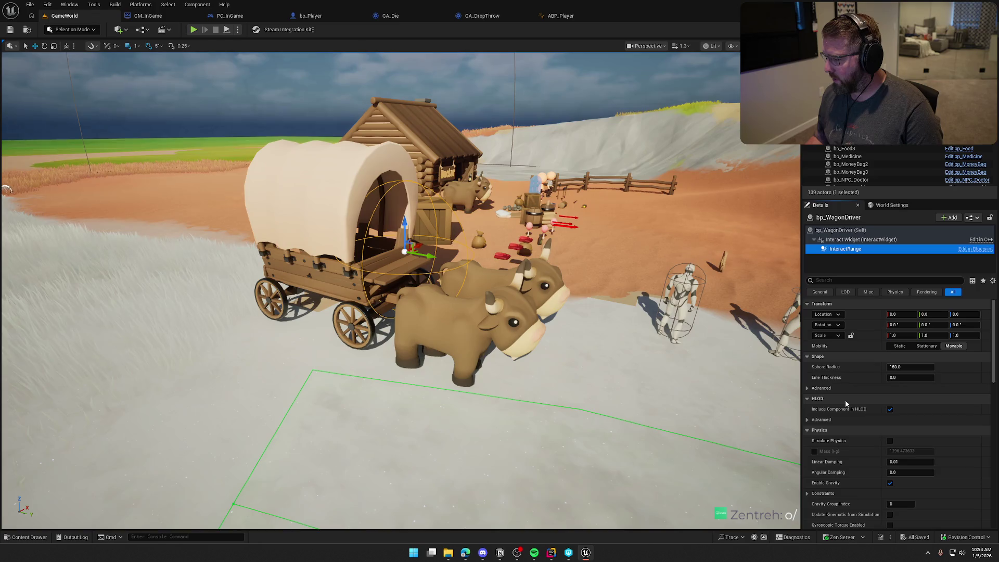
left_click(909, 368)
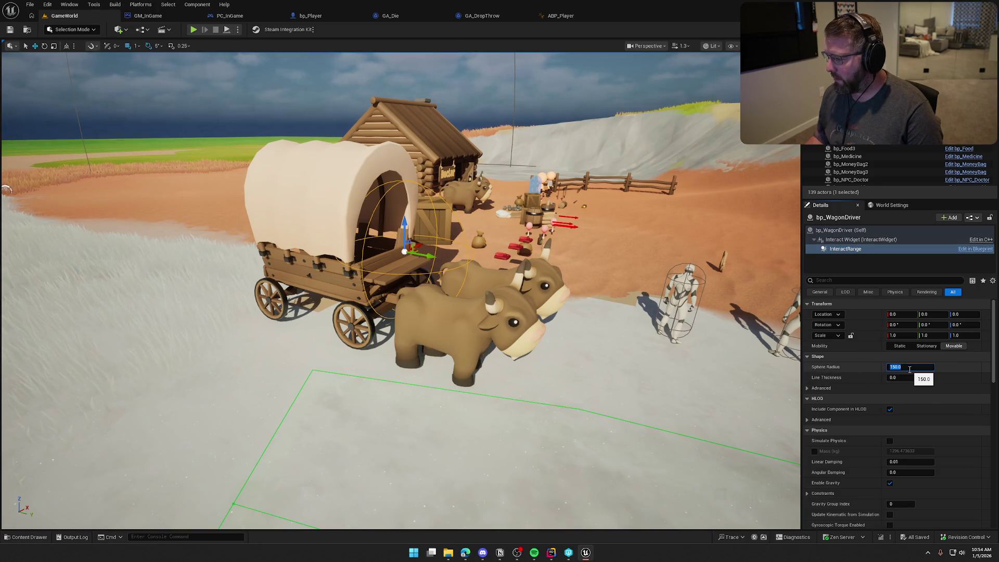
type("200")
key("Return")
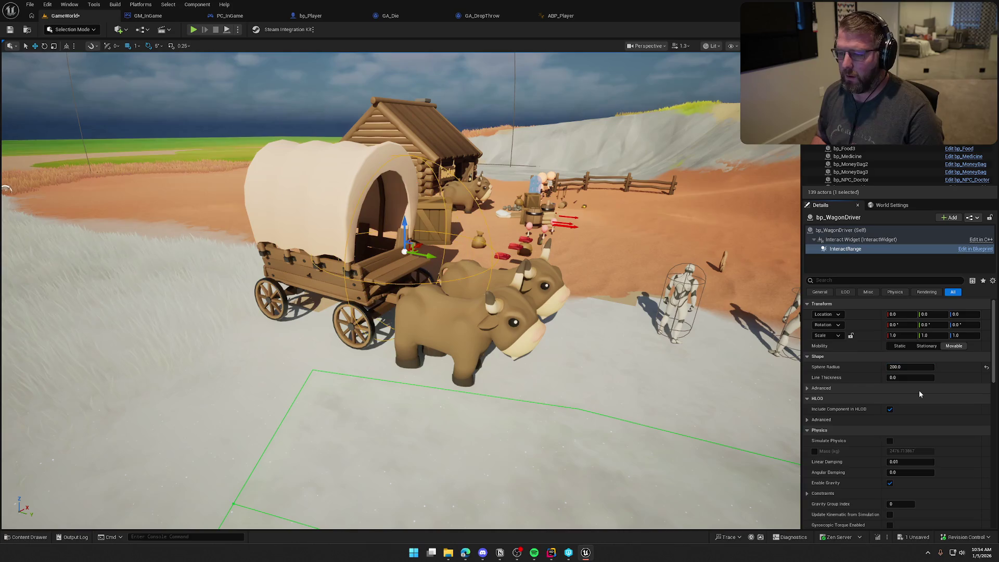
left_click(194, 30)
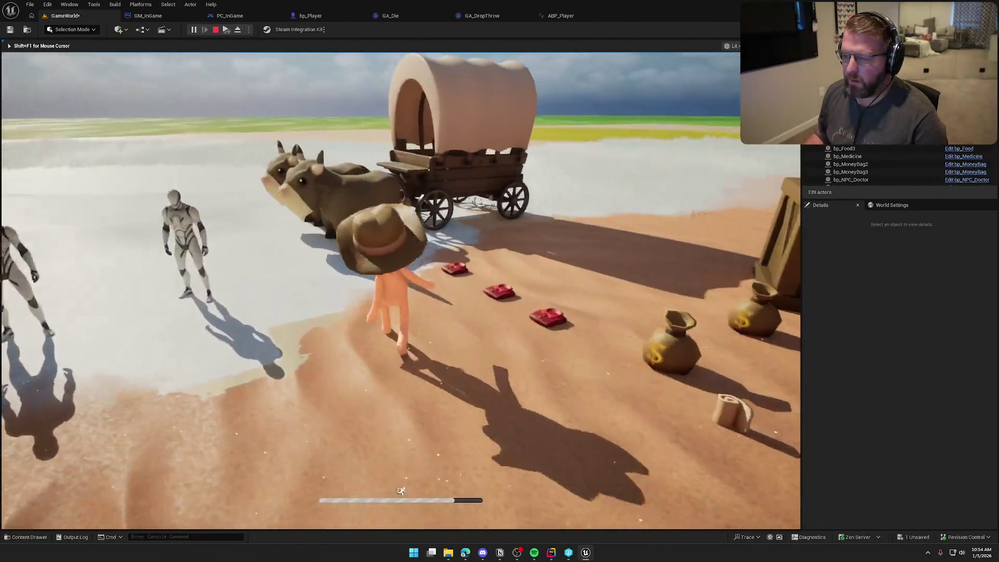
key("w")
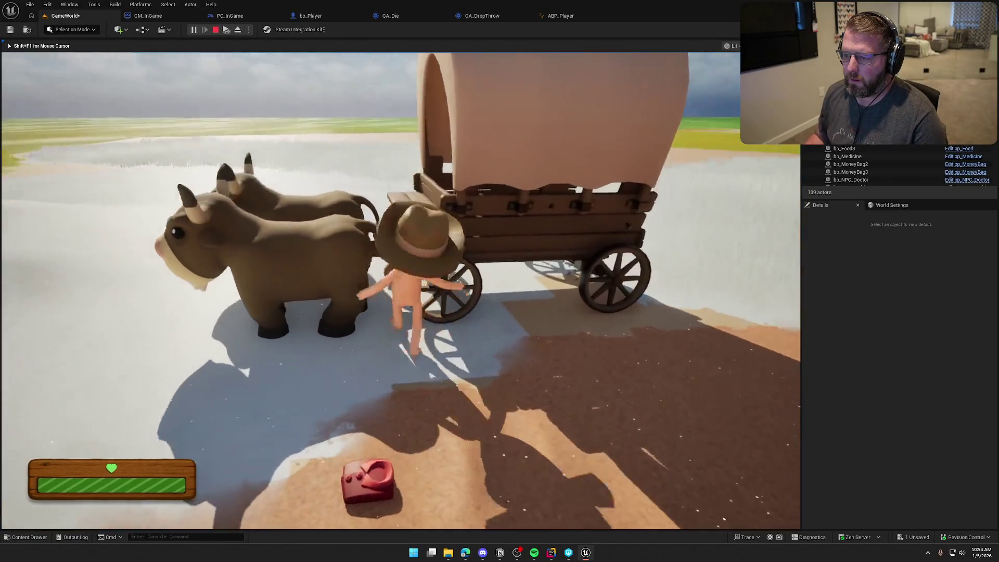
key("s")
key("w")
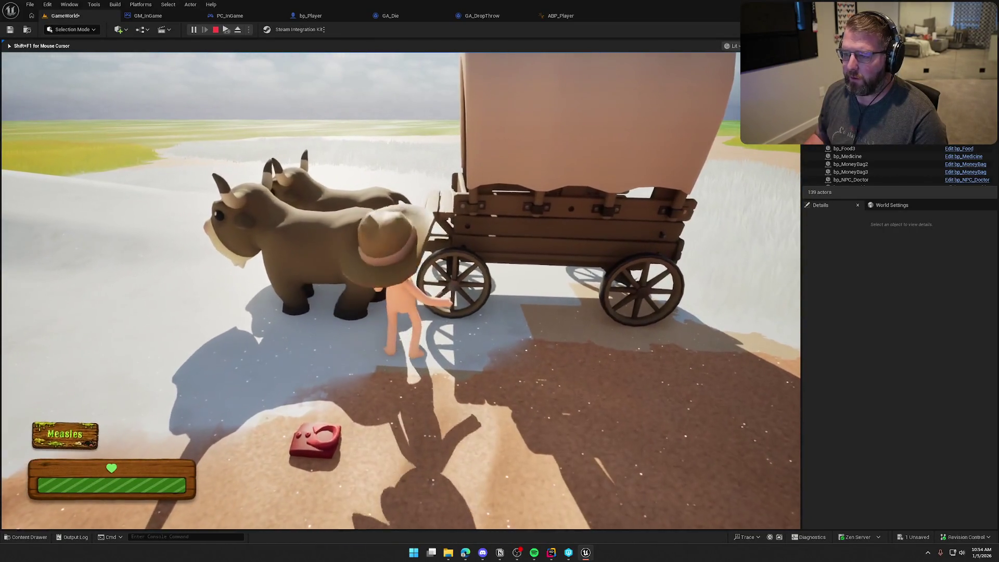
key("s")
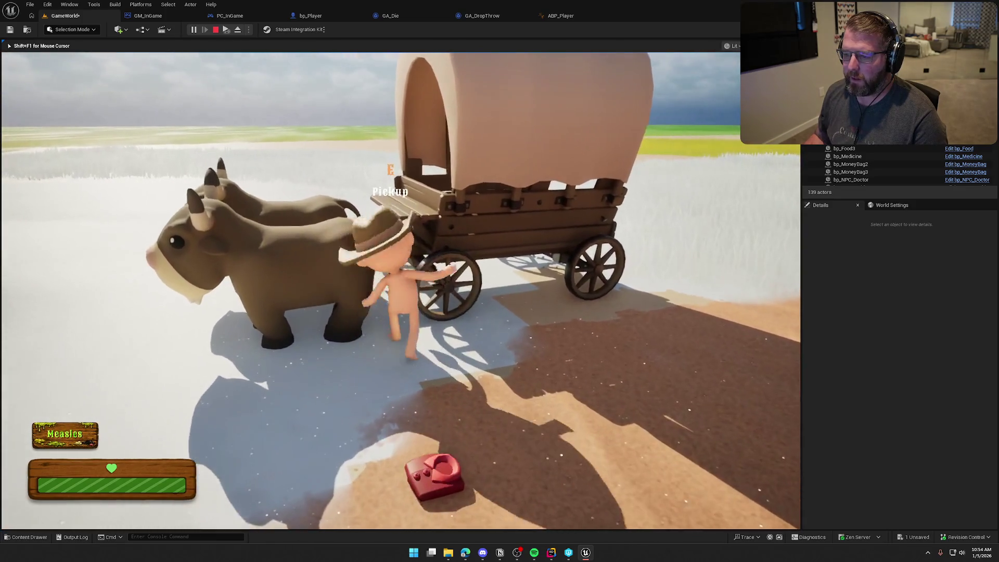
key("s")
key("w")
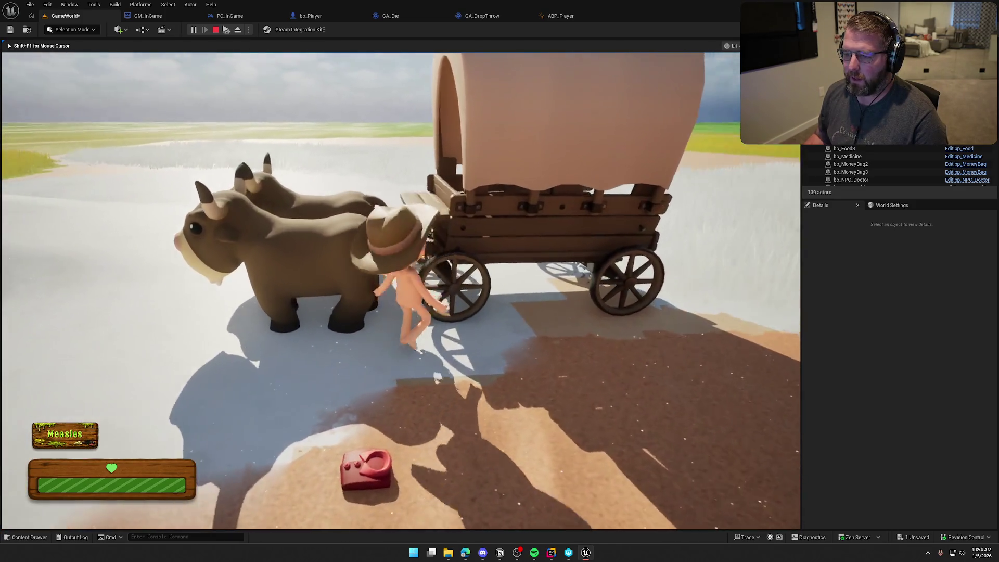
key("w")
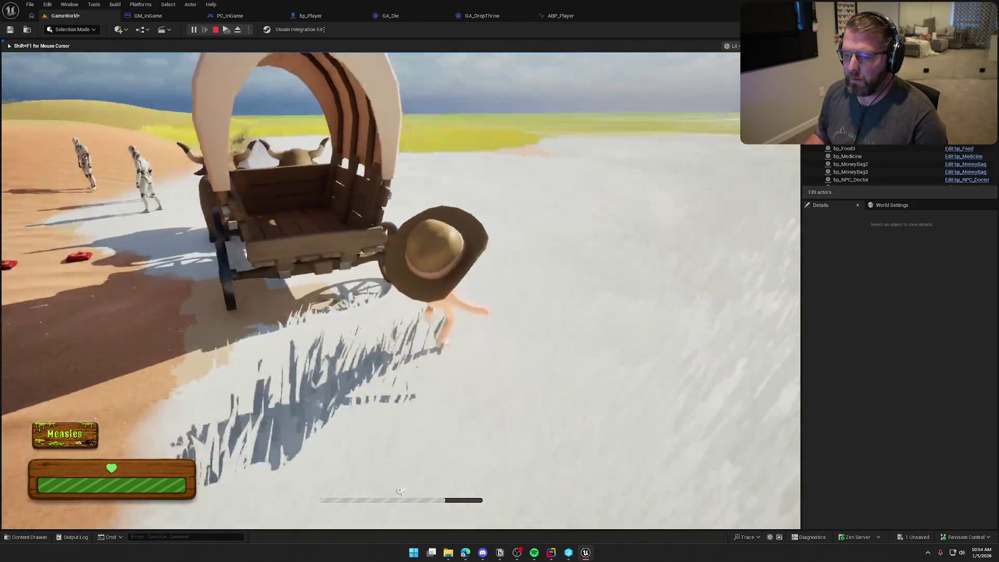
key("w")
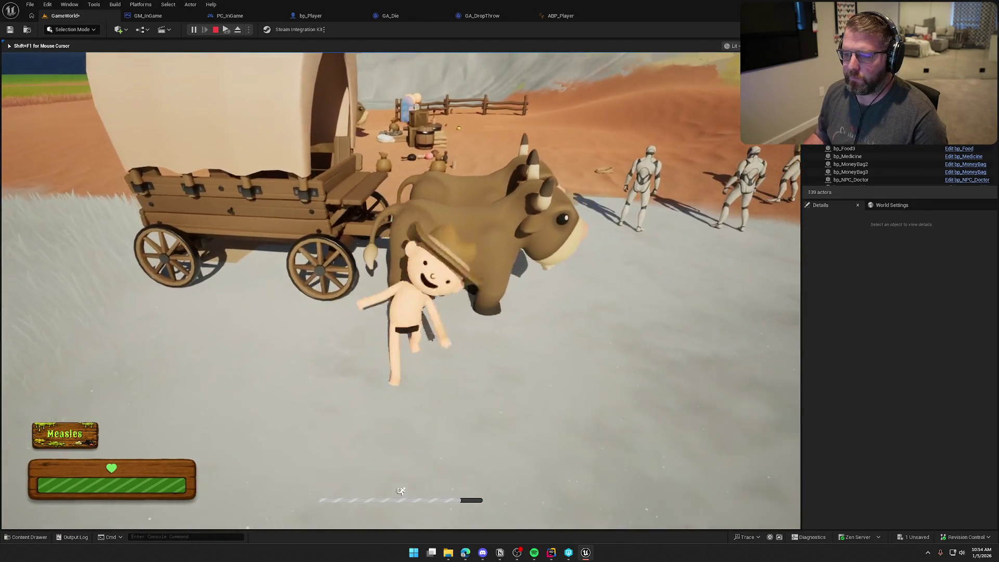
key("w")
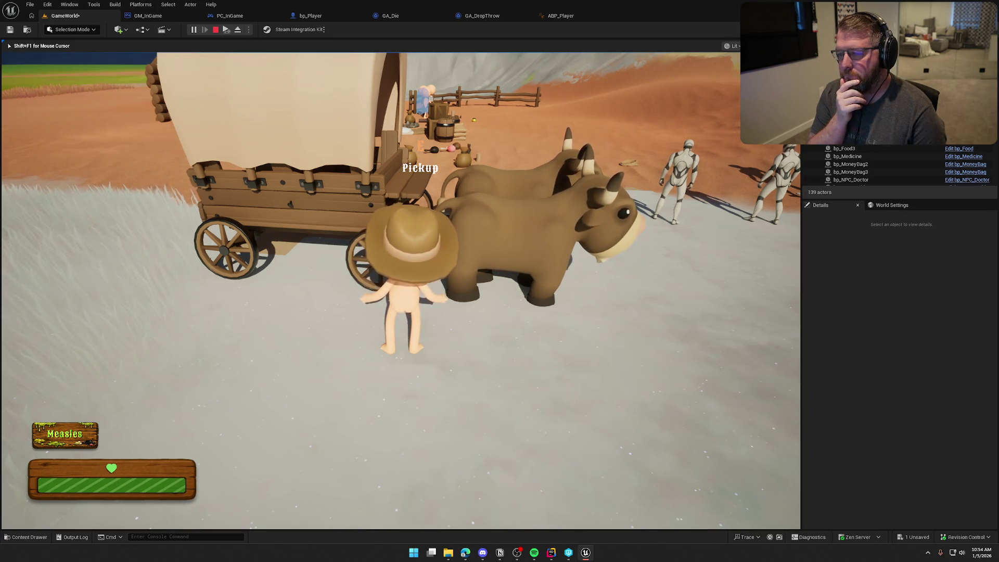
key("Escape")
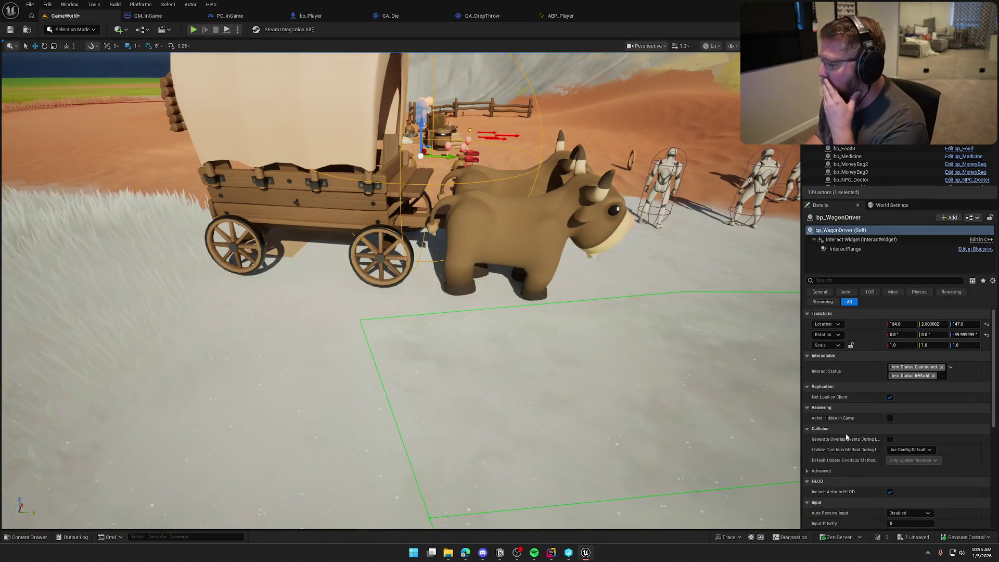
scroll(921, 433, "down", 5)
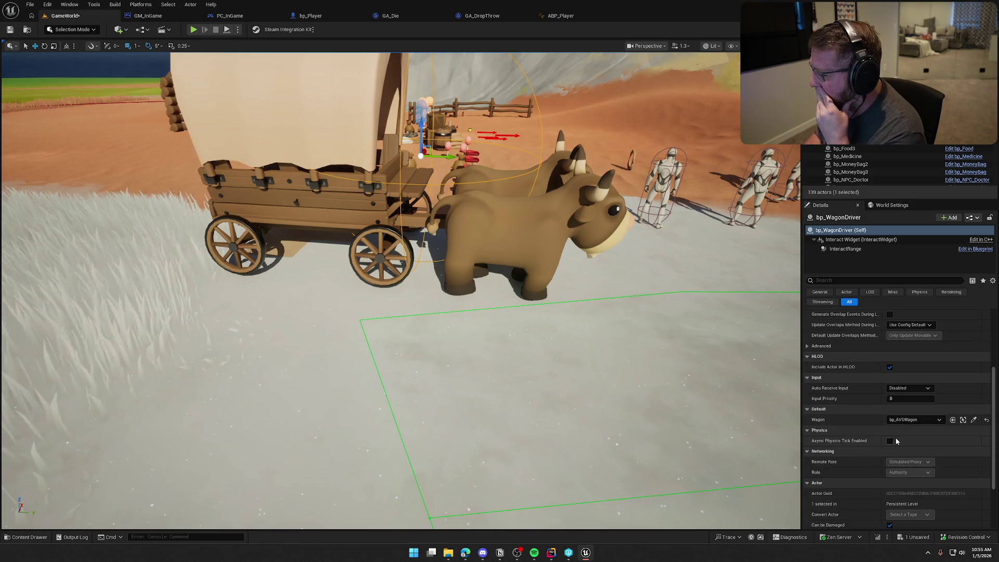
scroll(853, 445, "up", 5)
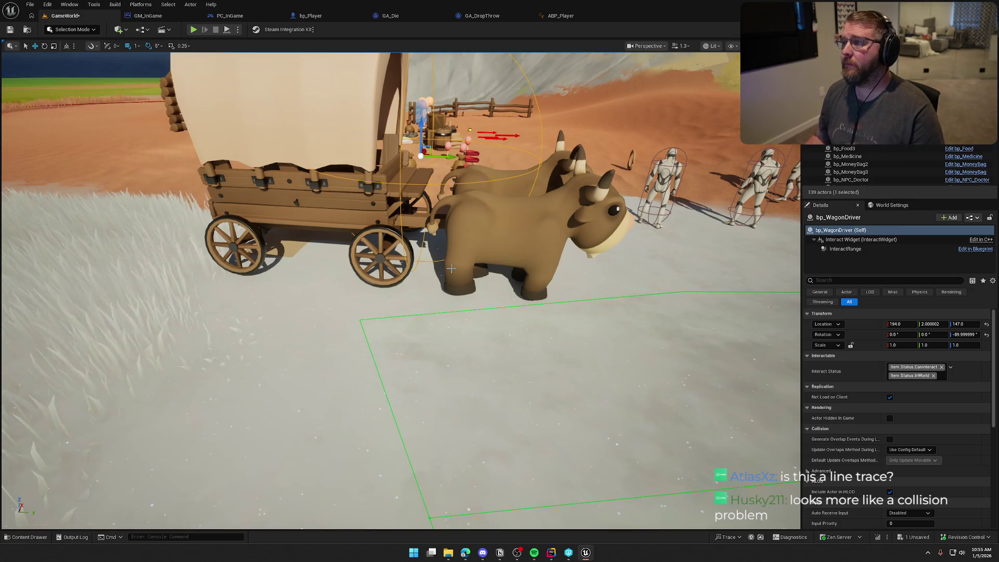
mouse_move(451, 271)
left_mouse_down()
mouse_move(469, 302)
mouse_move(499, 312)
mouse_move(510, 250)
mouse_move(518, 328)
mouse_move(505, 489)
left_mouse_up()
Locate the FindClosestVisibleItemInFront call inside the Tick implementation.
left_click(553, 553)
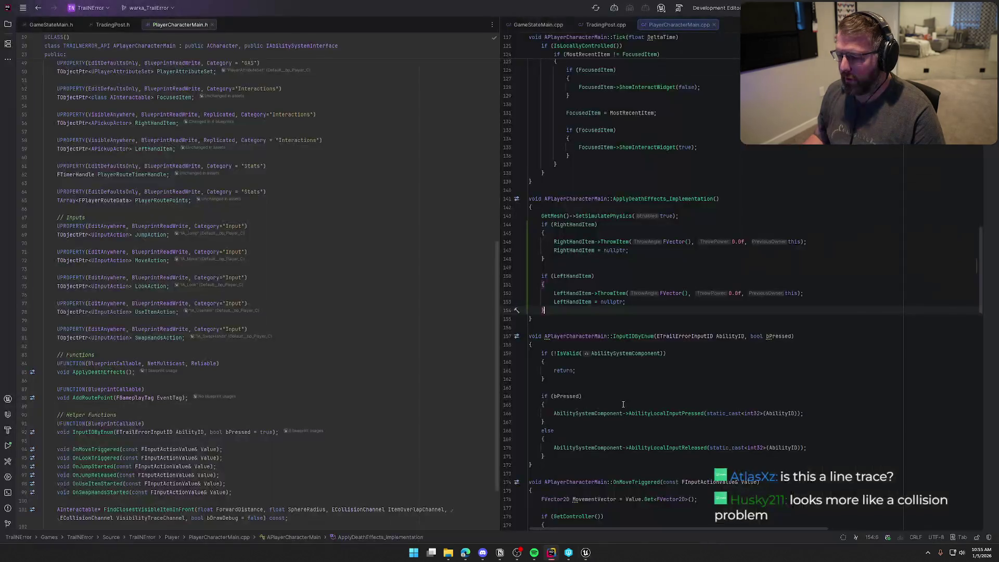
key("ctrl+f")
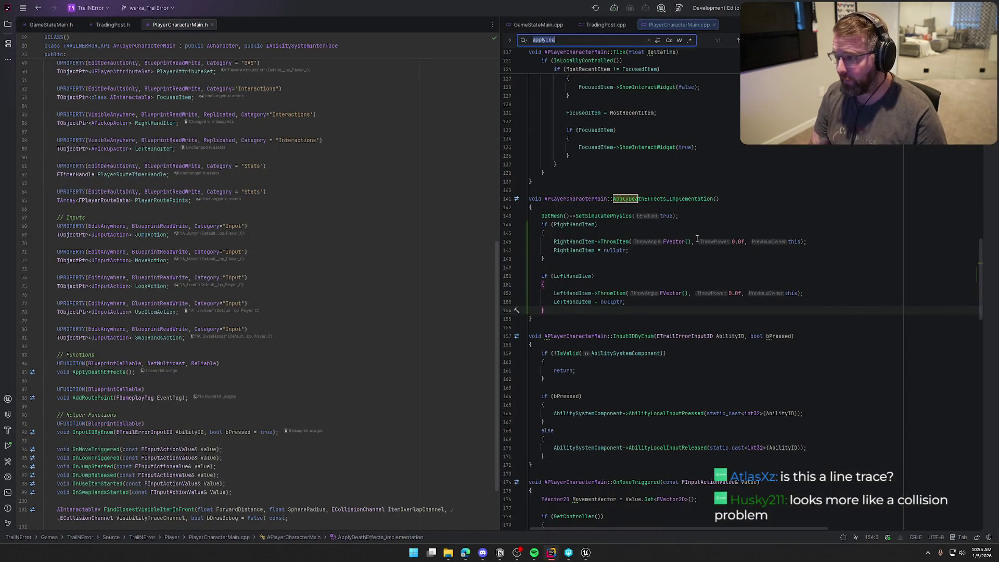
type("tick")
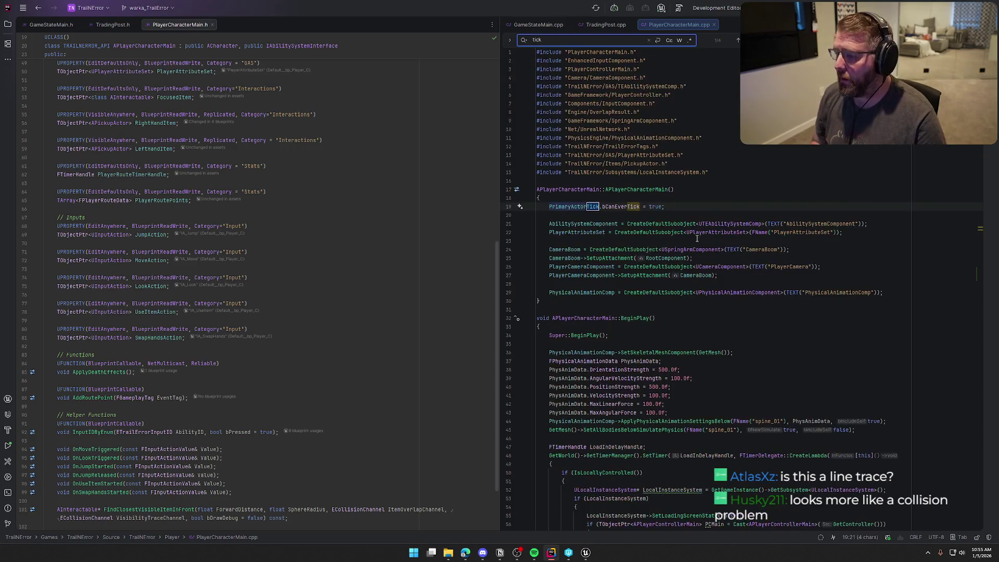
key("Return")
key("Return")
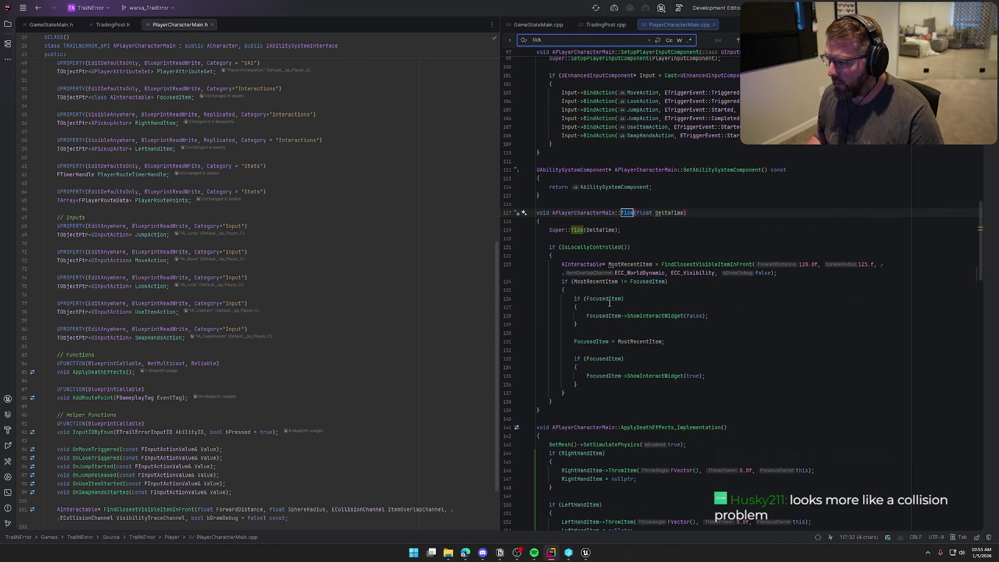
left_click(712, 264, "ctrl")
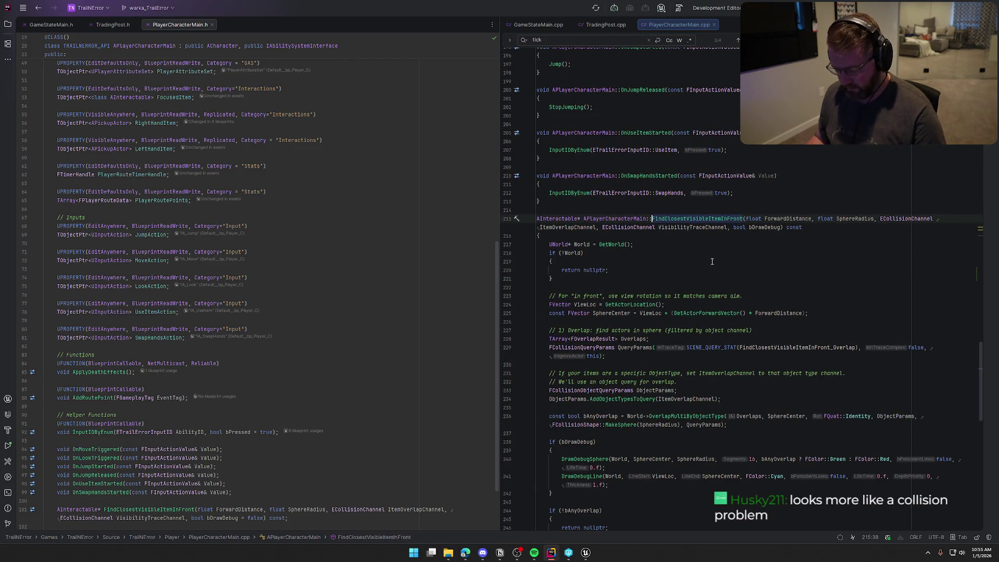
key("F12")
scroll(216, 202, "up", 15)
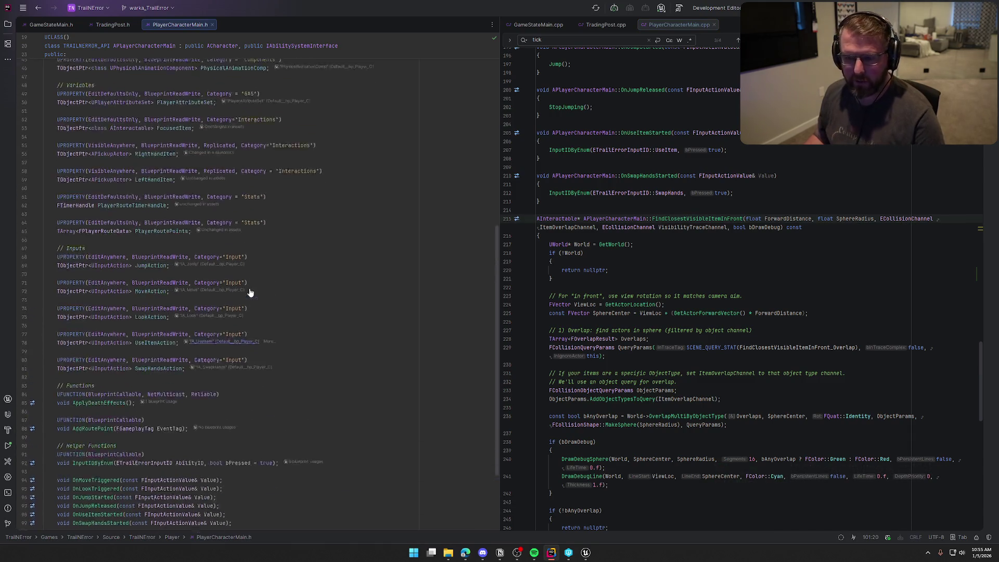
left_click(102, 288, "ctrl")
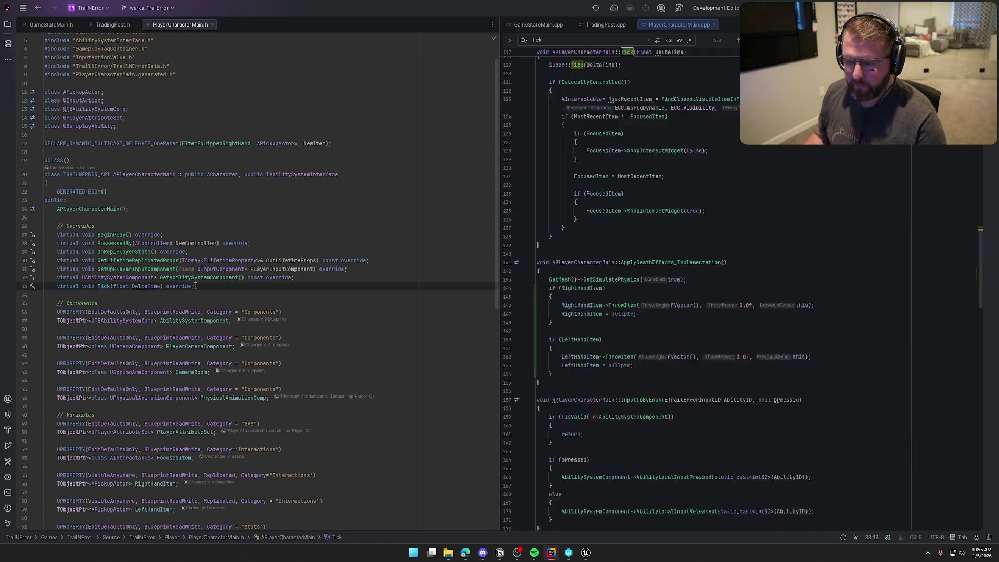
Change Tick's bDrawDebug argument from false to true.
double_click(762, 274)
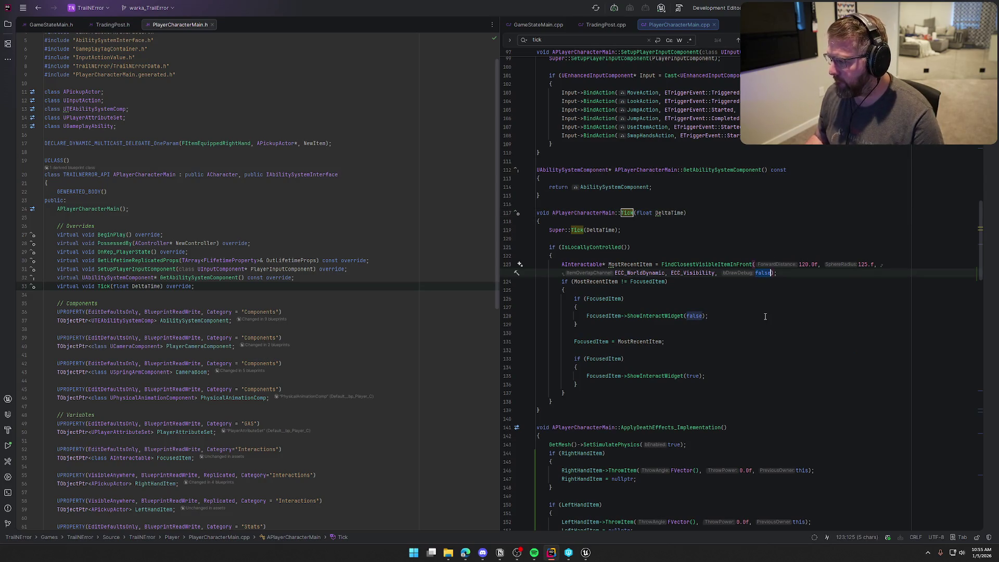
type("true")
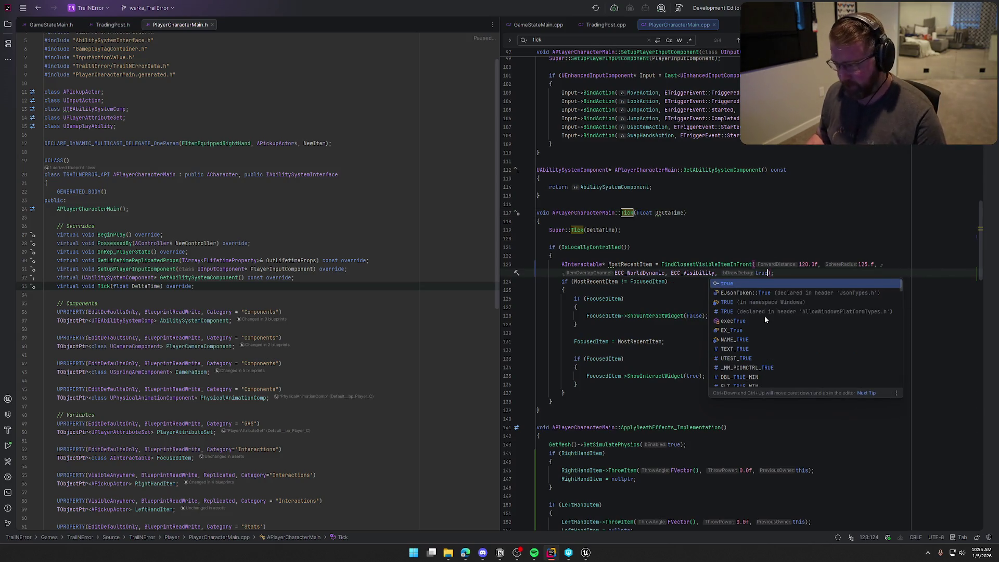
left_click(587, 552)
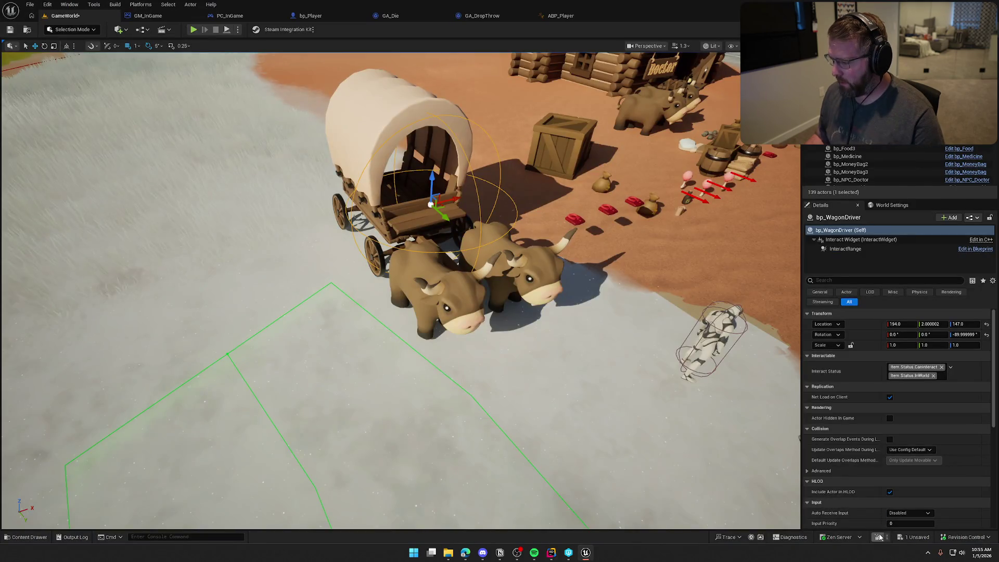
Live-compile the code change and start playing the level.
left_click(879, 537)
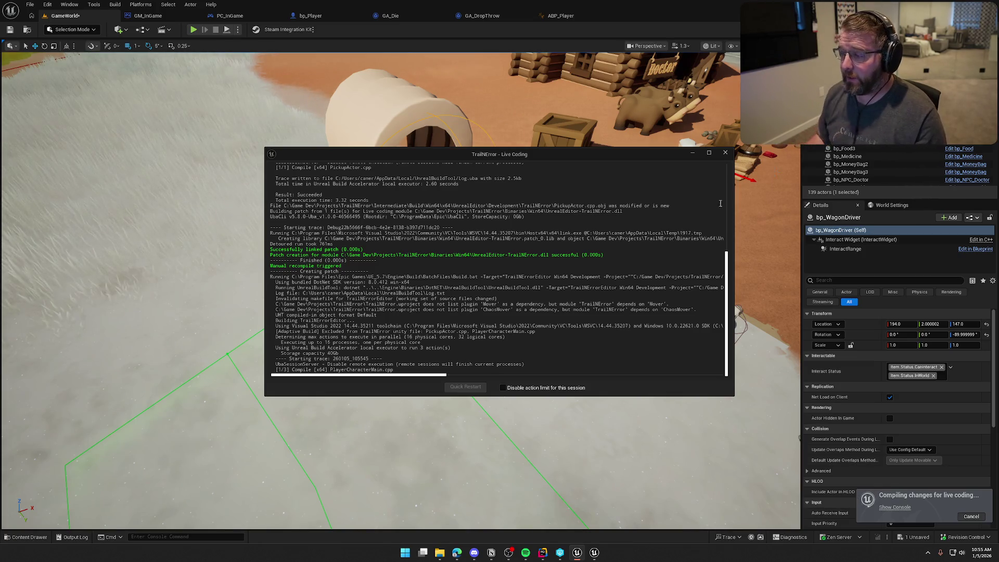
left_click(724, 155)
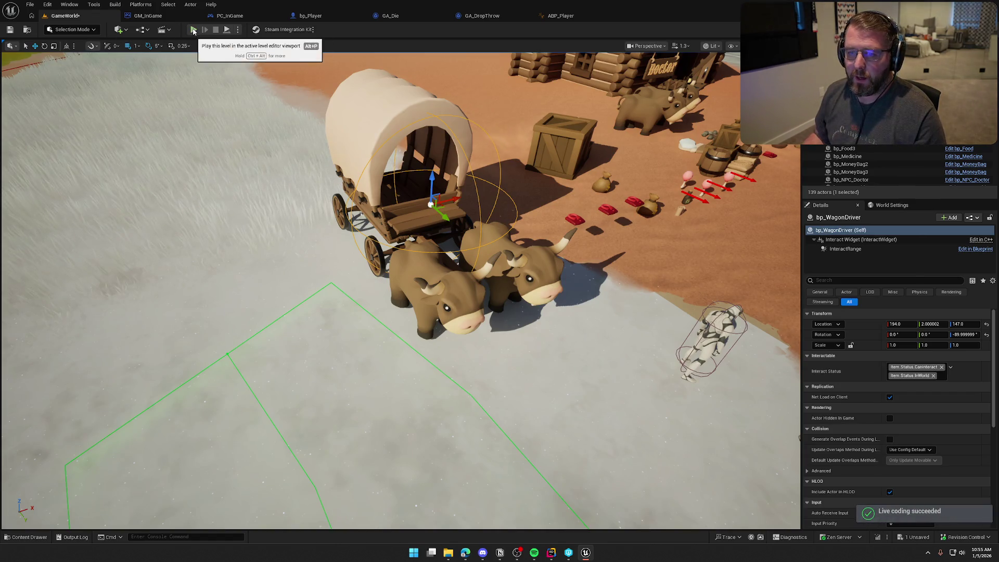
left_click(193, 29)
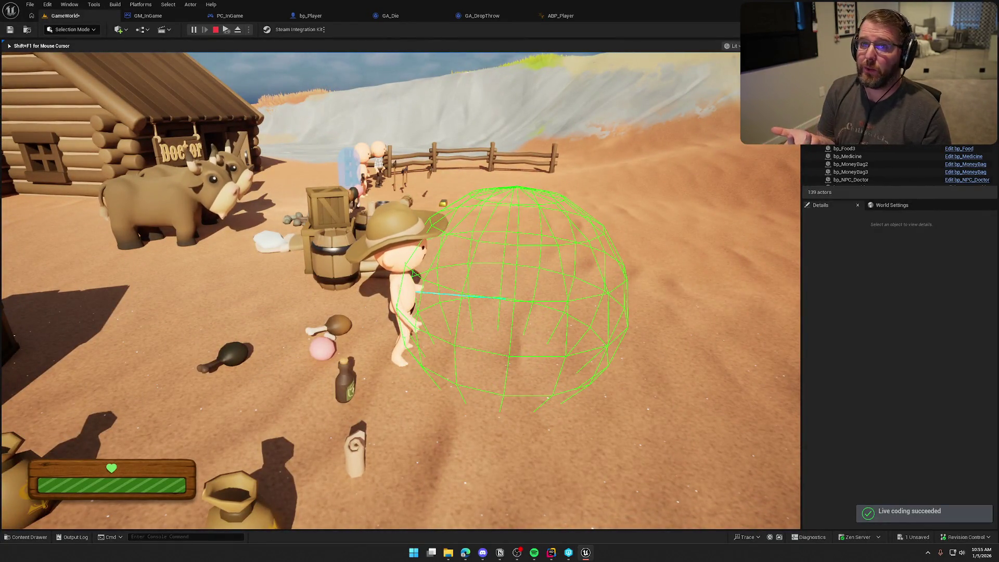
Walk the character through the yard toward the ox wagon to watch the debug sphere.
key("w")
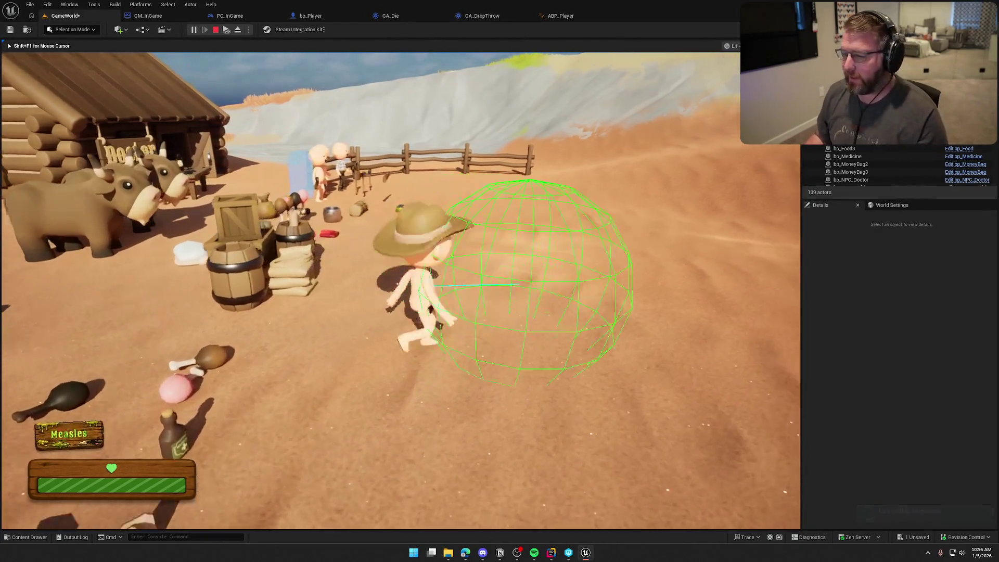
key("w")
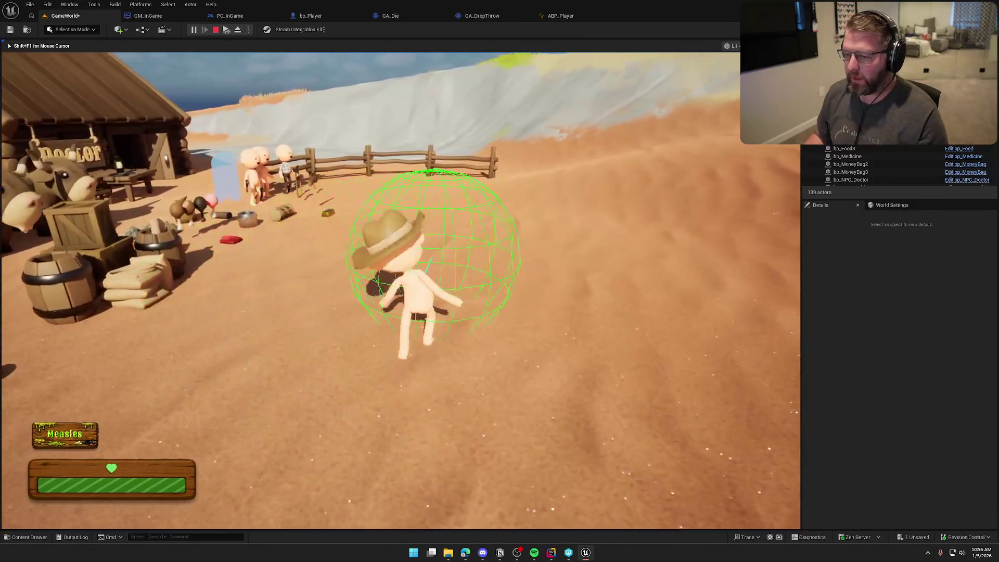
key("w")
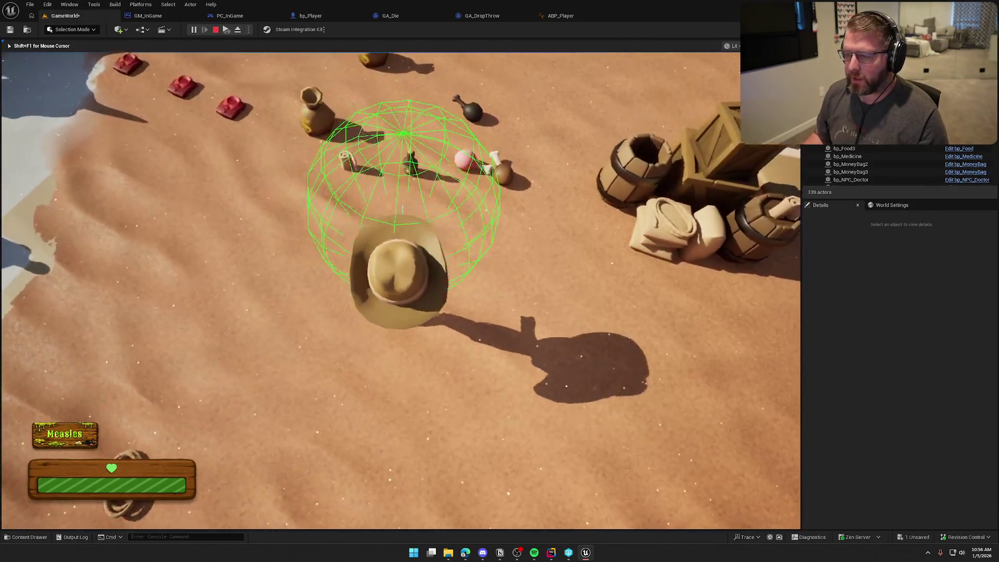
key("w")
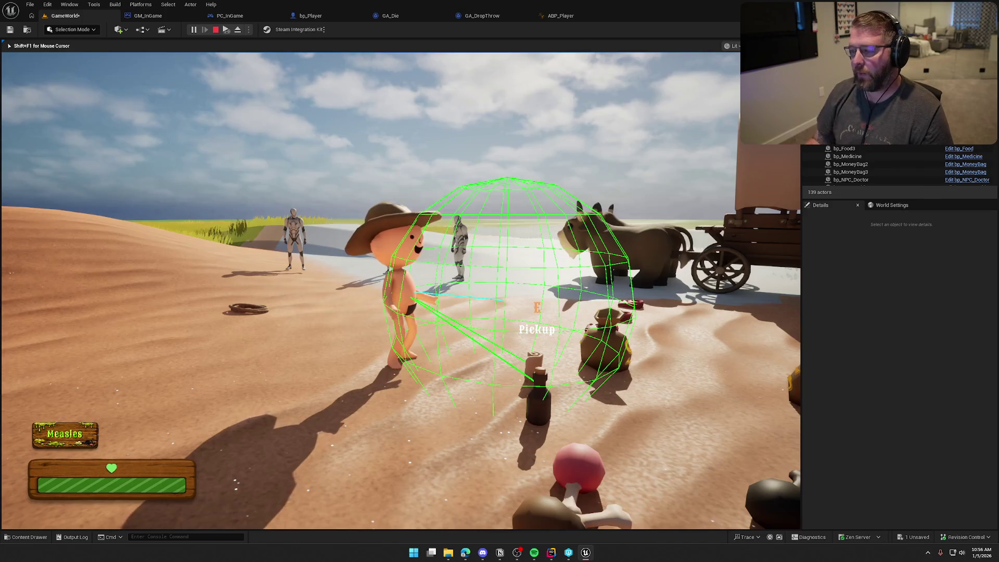
key("w")
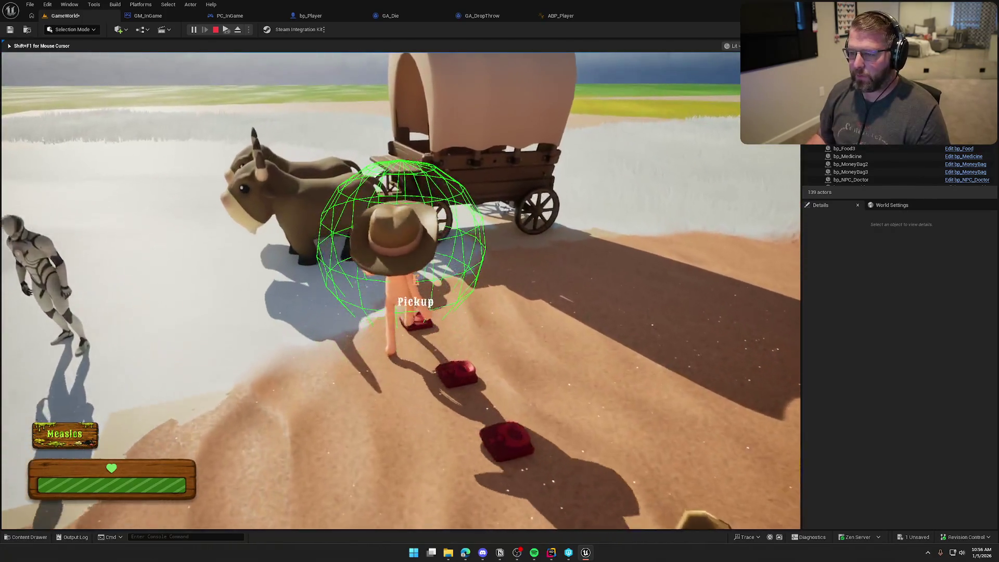
key("a")
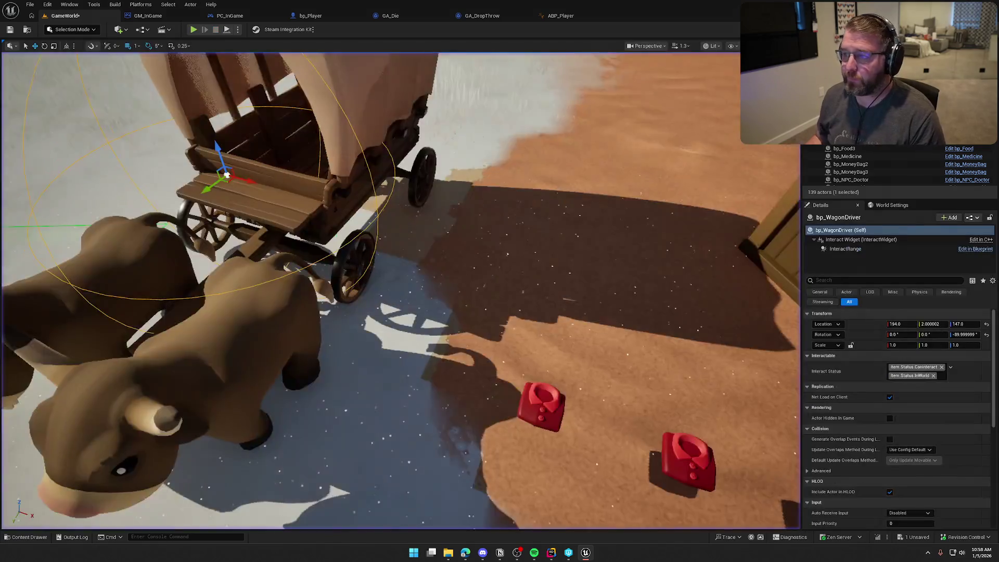
Inspect the ECC_WorldDynamic and ECC_Visibility trace channel arguments in the call.
key("alt+Tab")
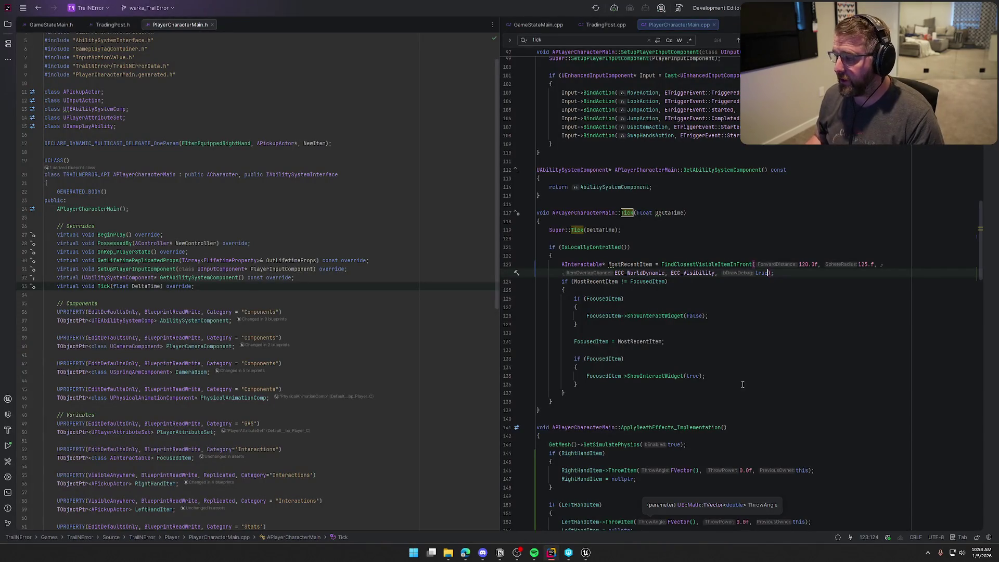
left_click(629, 273)
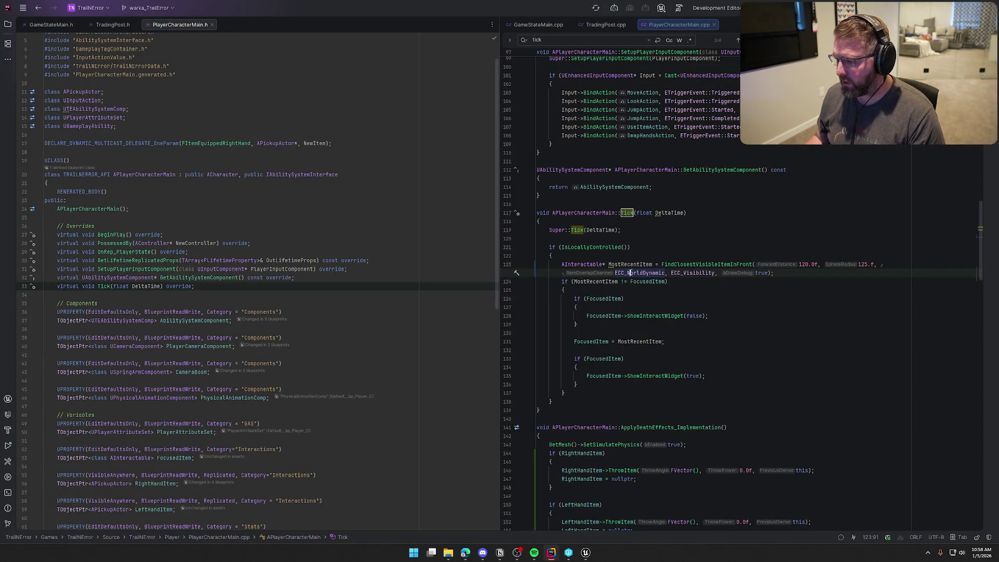
left_click(683, 273)
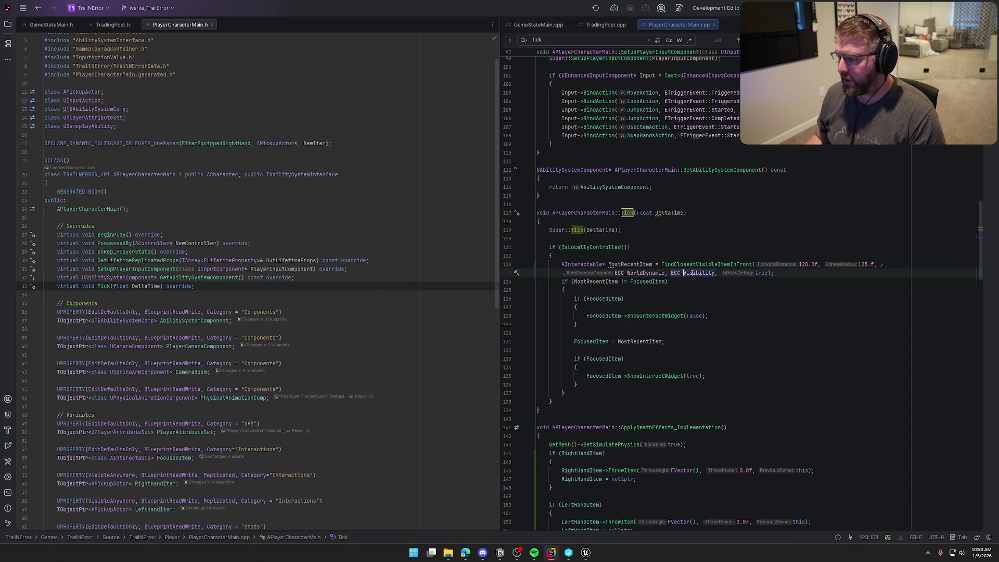
mouse_move(694, 272)
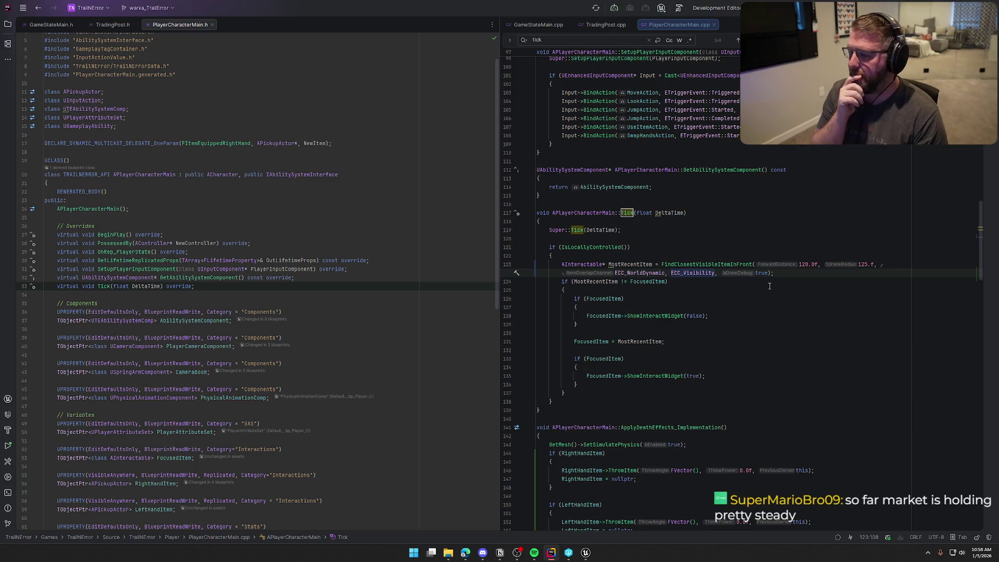
key("Up")
key("Up")
Open the FindClosestVisibleItemInFront definition and review its ItemOverlapChannel overlap query.
left_click(704, 264, "ctrl")
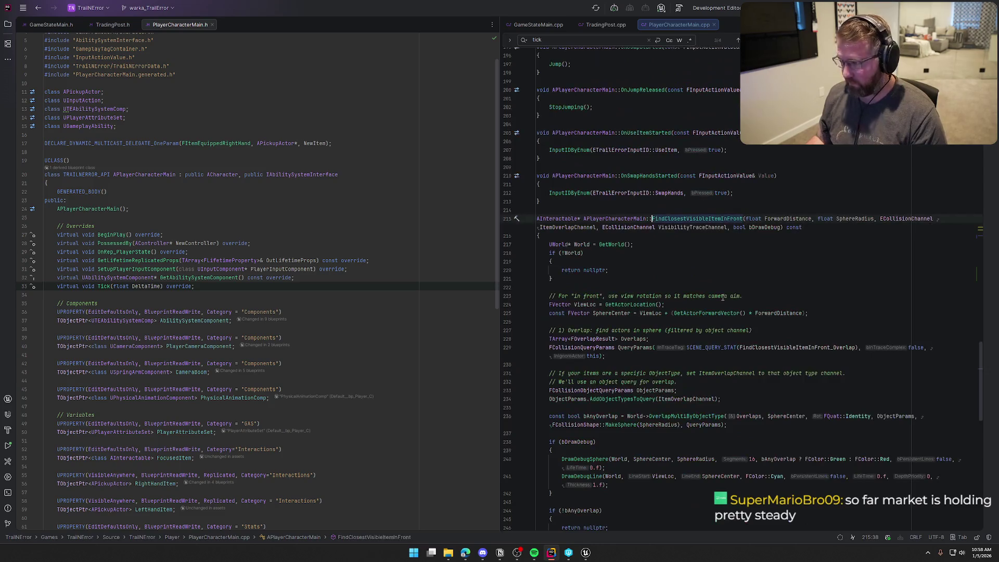
scroll(735, 312, "down", 5)
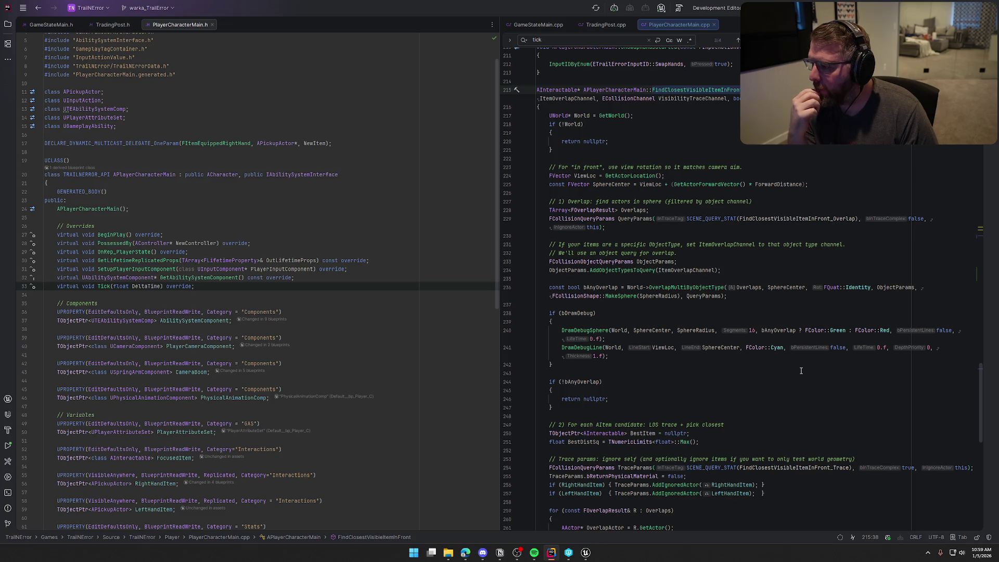
left_click(687, 270)
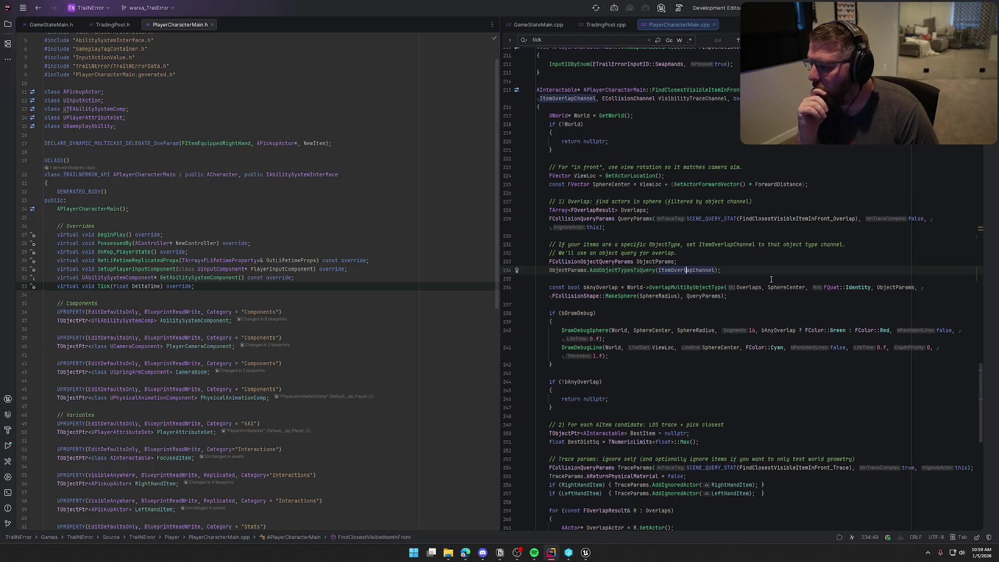
scroll(771, 280, "down", 5)
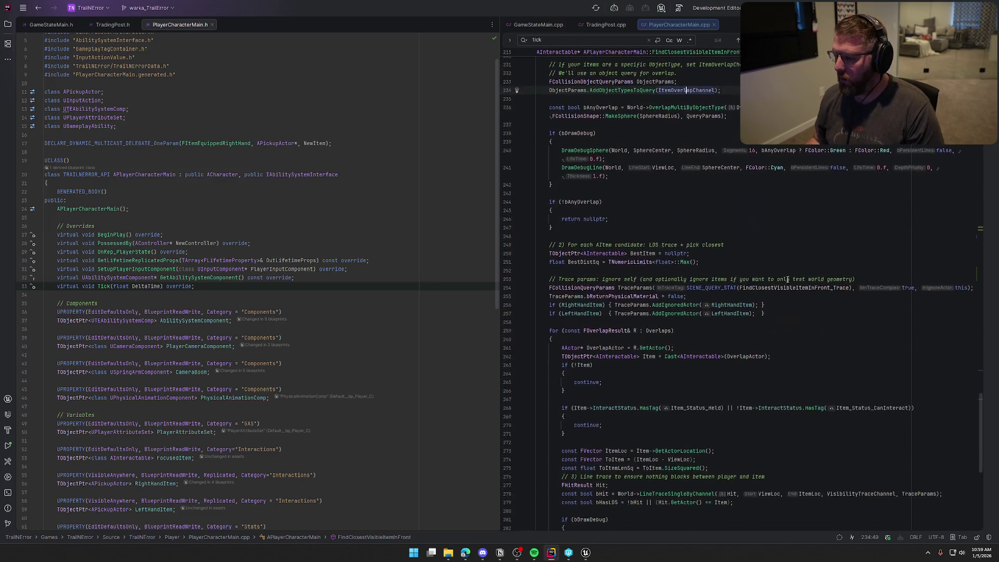
scroll(787, 279, "down", 5)
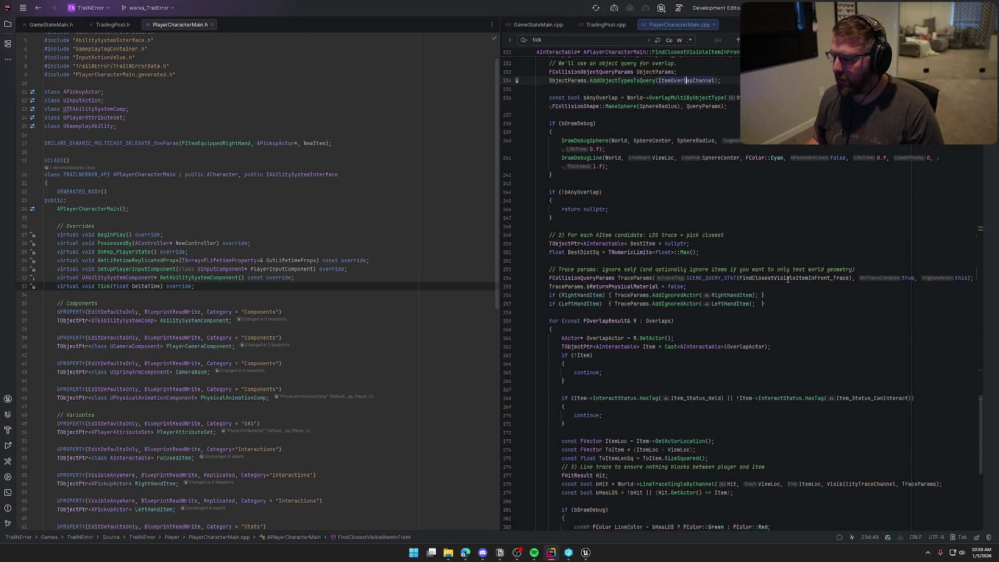
scroll(673, 185, "up", 1)
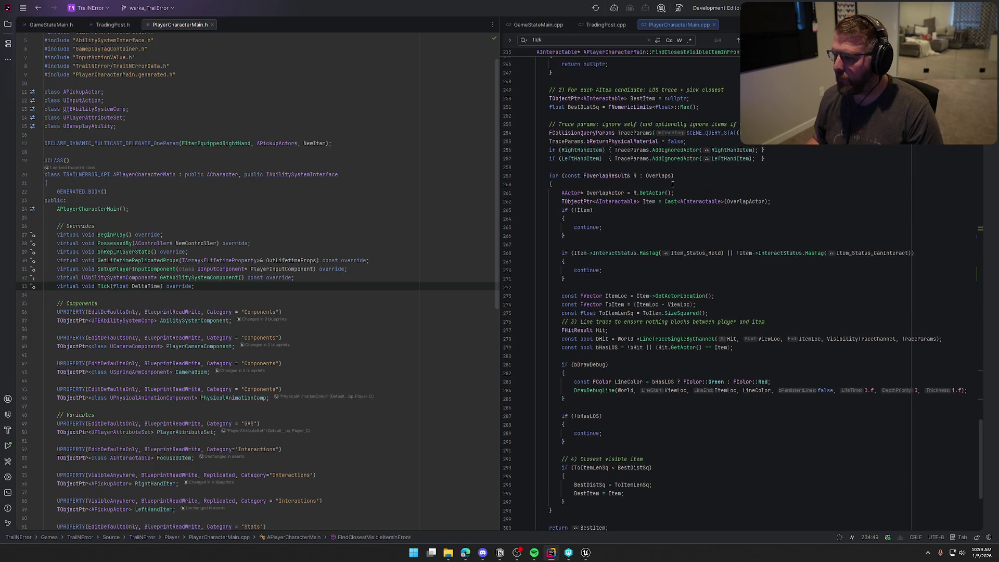
left_click(765, 158)
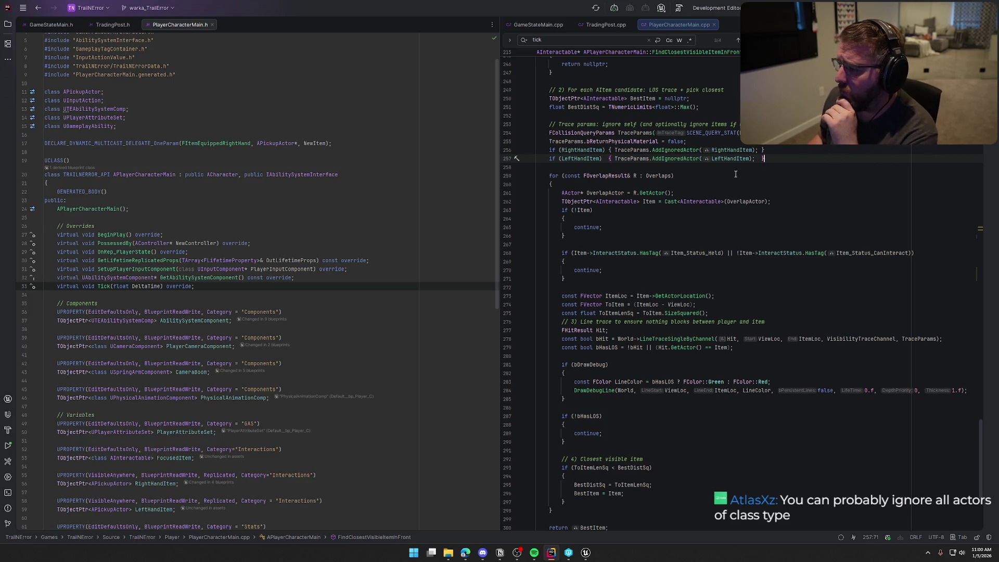
mouse_move(671, 160)
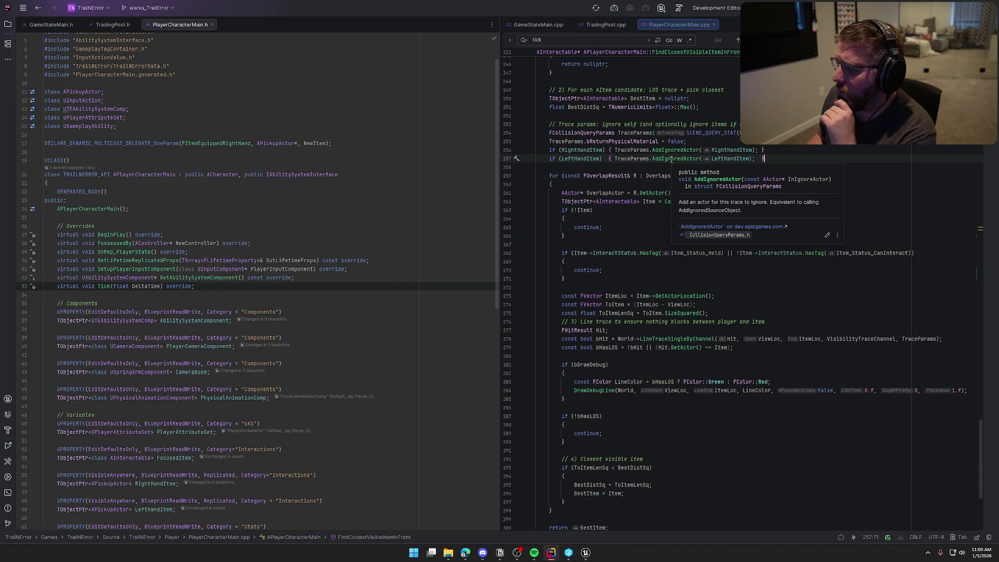
Begin a new TraceParams line and browse the AddIgnored completion suggestions.
key("Return")
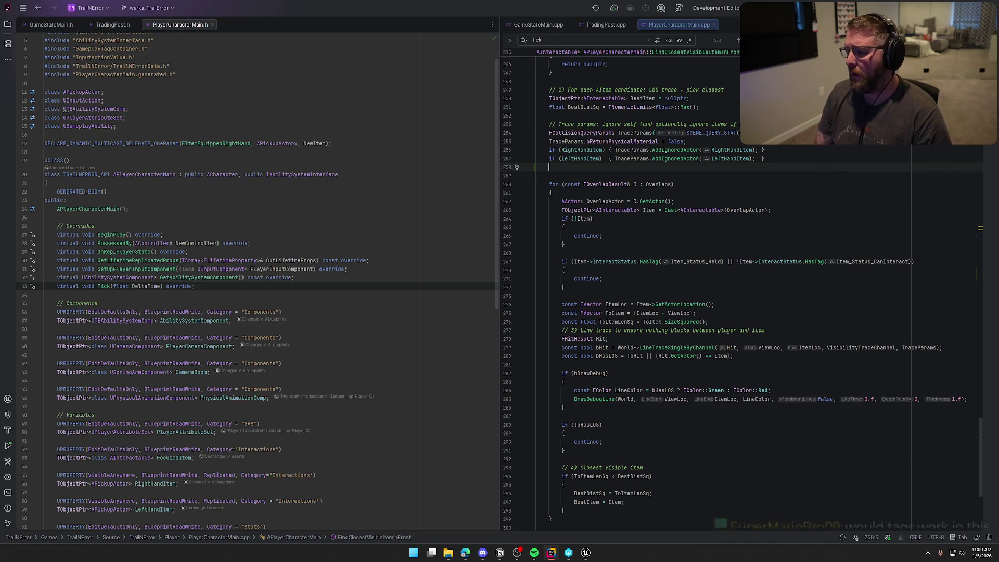
type("Trace")
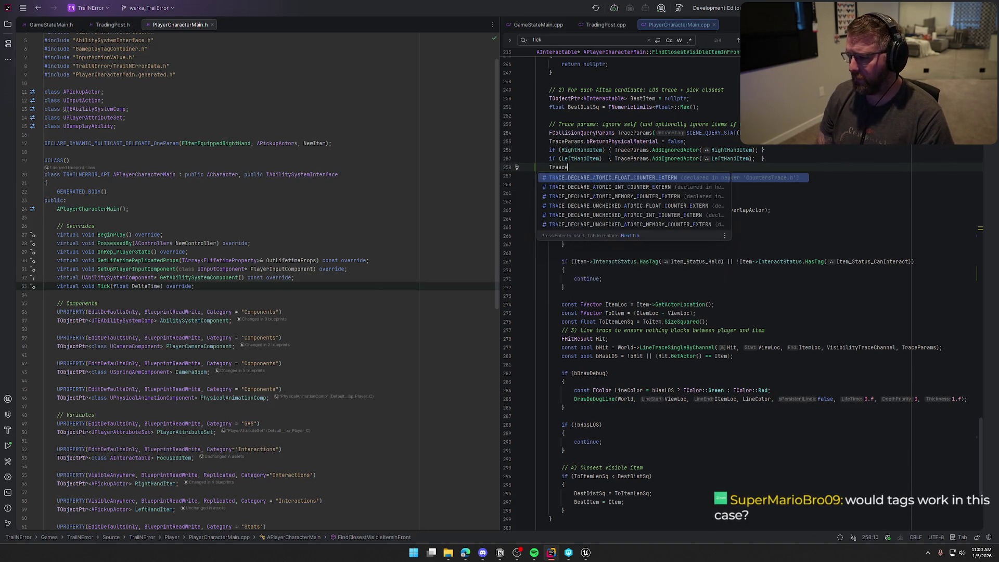
type("Par")
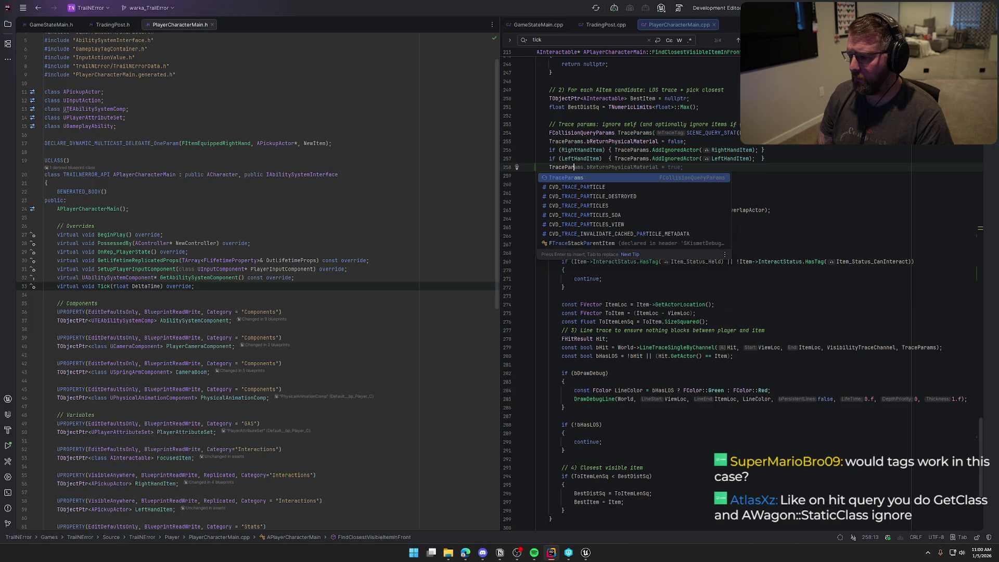
key("Return")
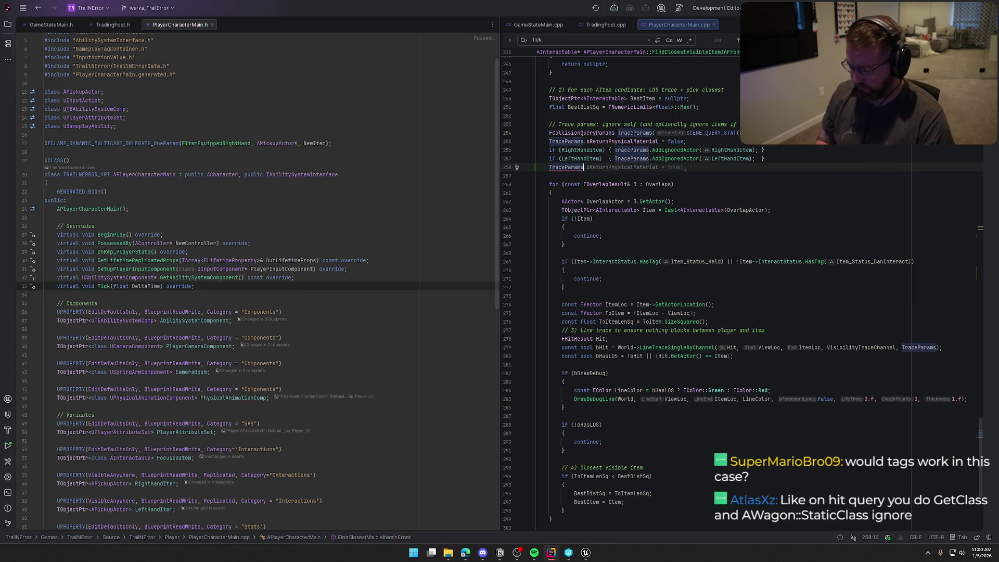
type(".A")
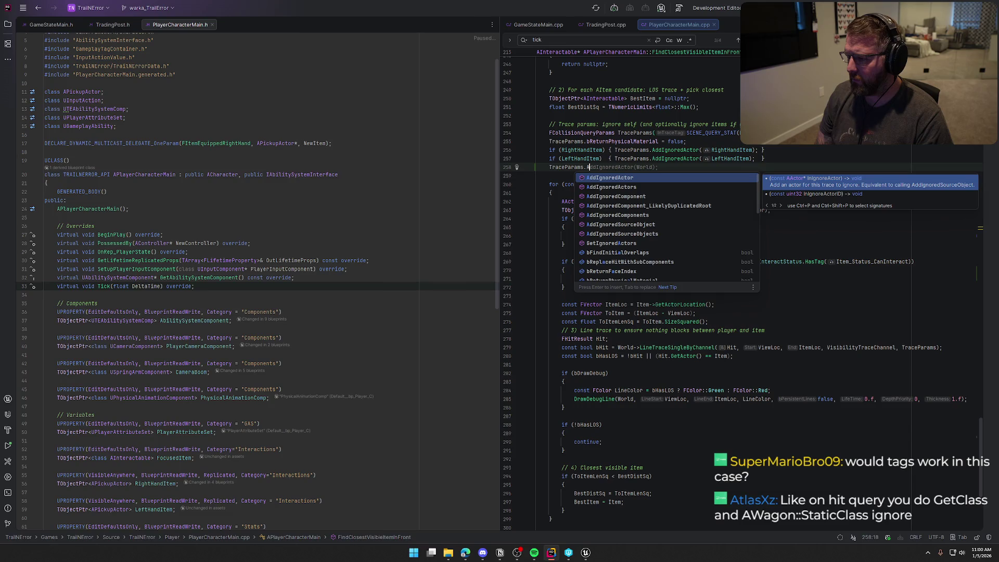
key("Down")
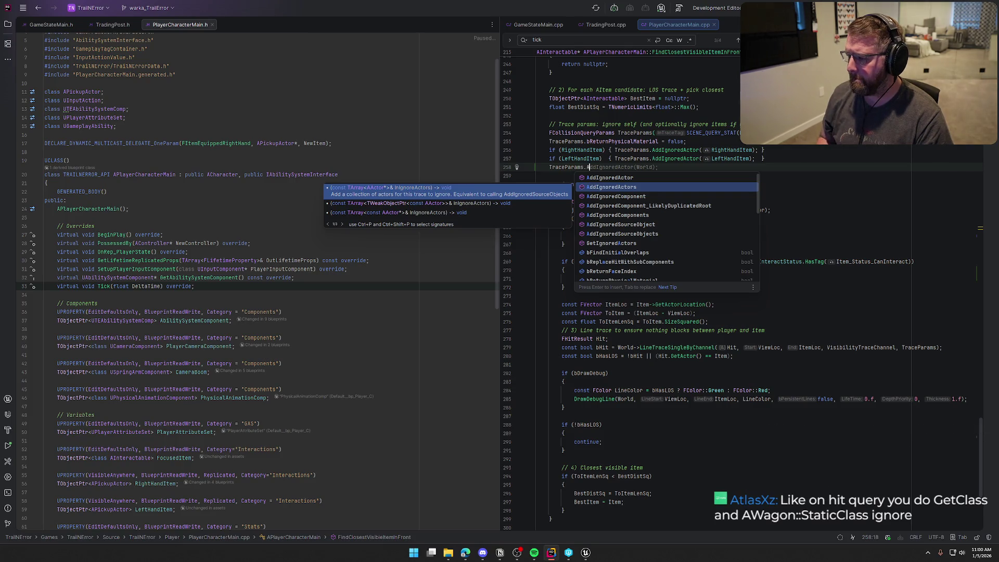
key("Down")
key("Down")
key("Down")
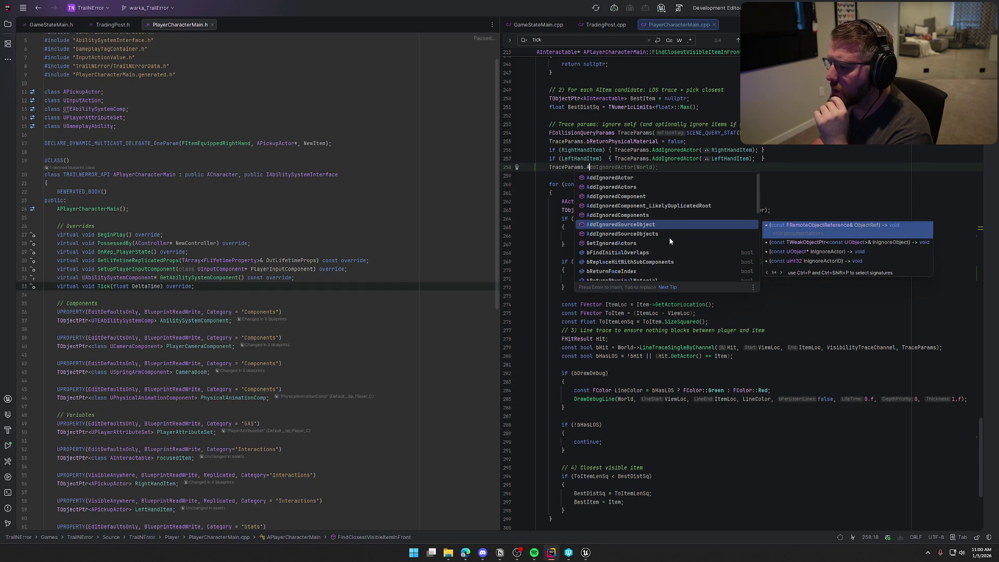
scroll(669, 237, "down", 1)
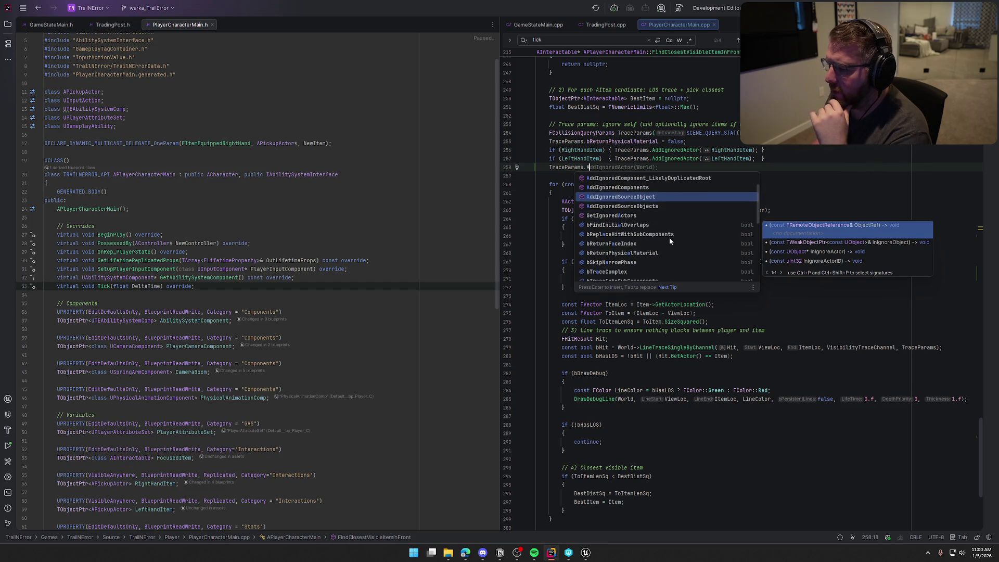
scroll(669, 237, "down", 5)
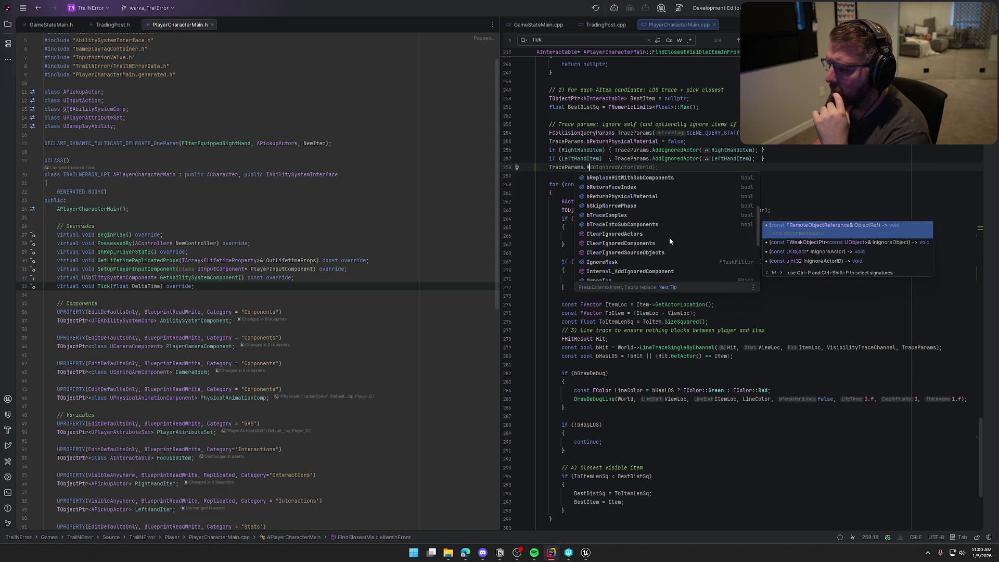
scroll(669, 237, "down", 1)
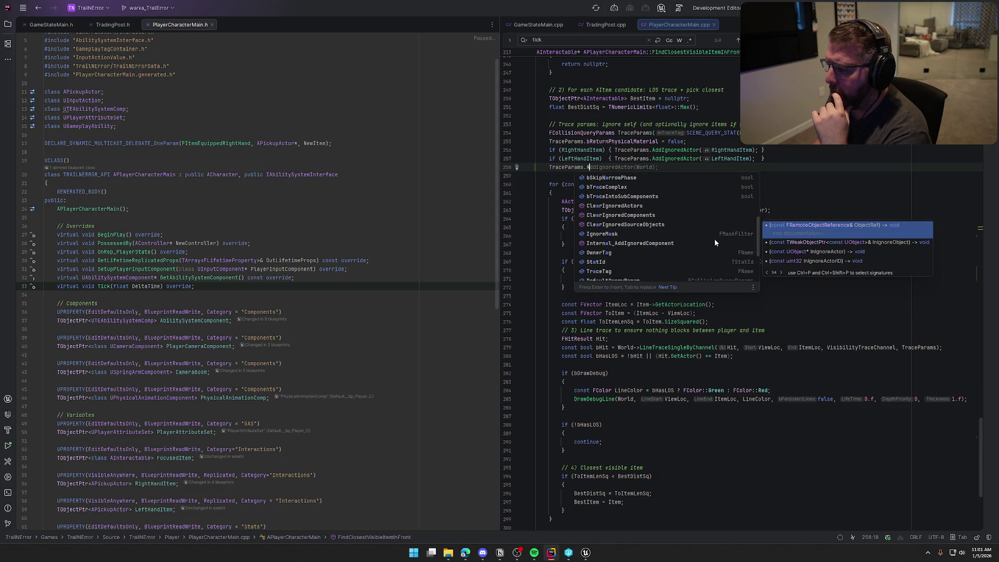
scroll(715, 241, "down", 2)
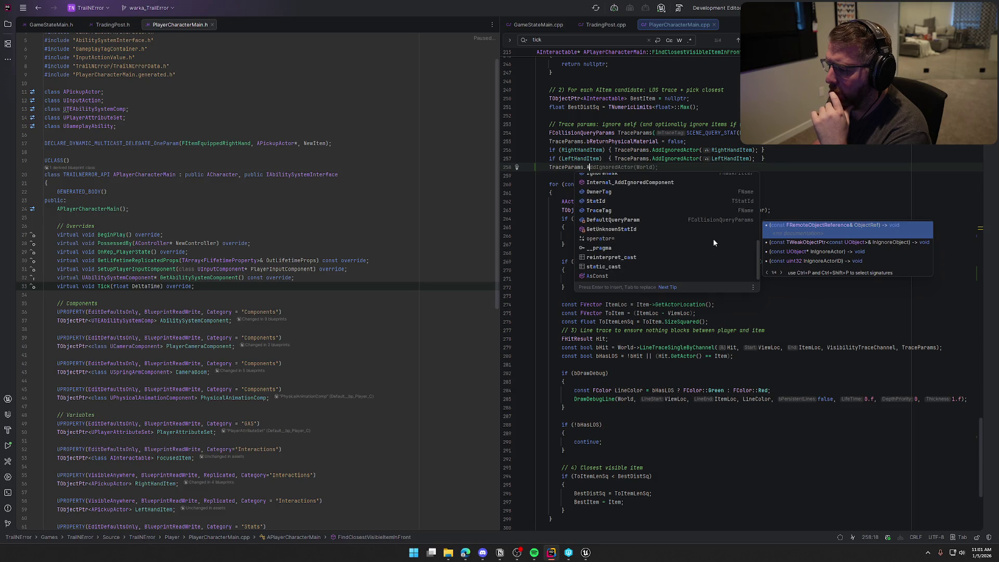
Change the line to TraceParams.Ignore, review the options, and dismiss the completion list.
key("BackSpace")
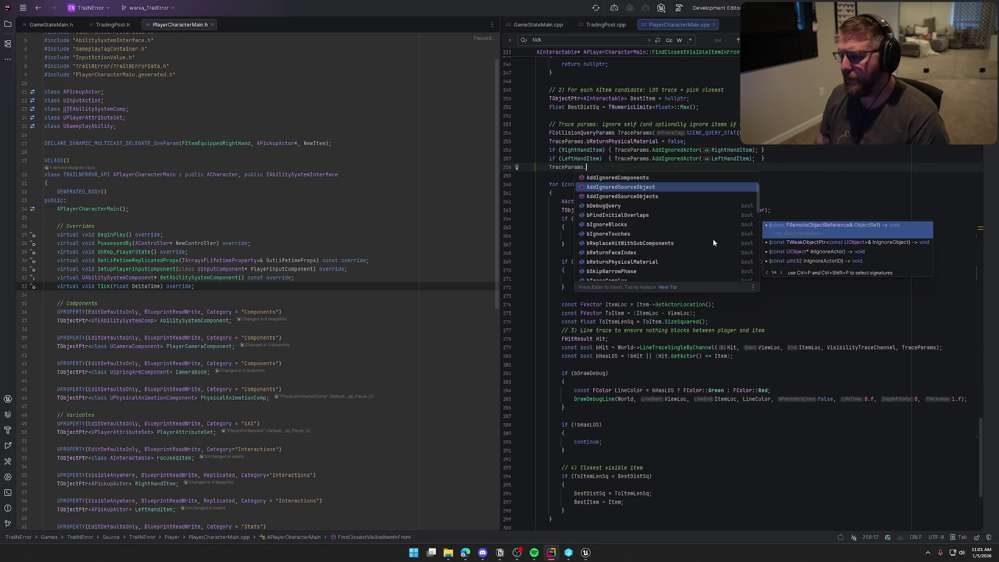
type("Ignore")
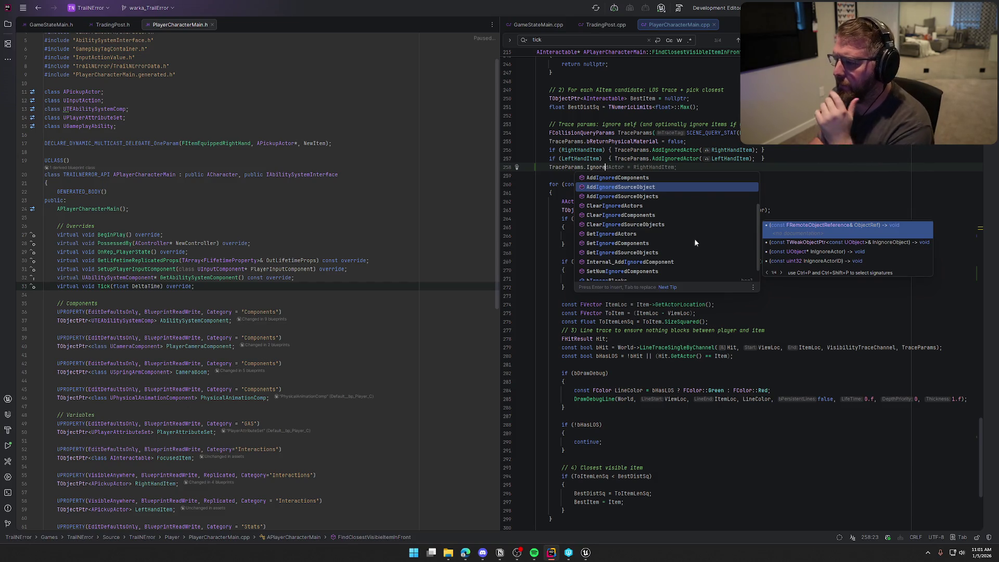
scroll(694, 240, "up", 2)
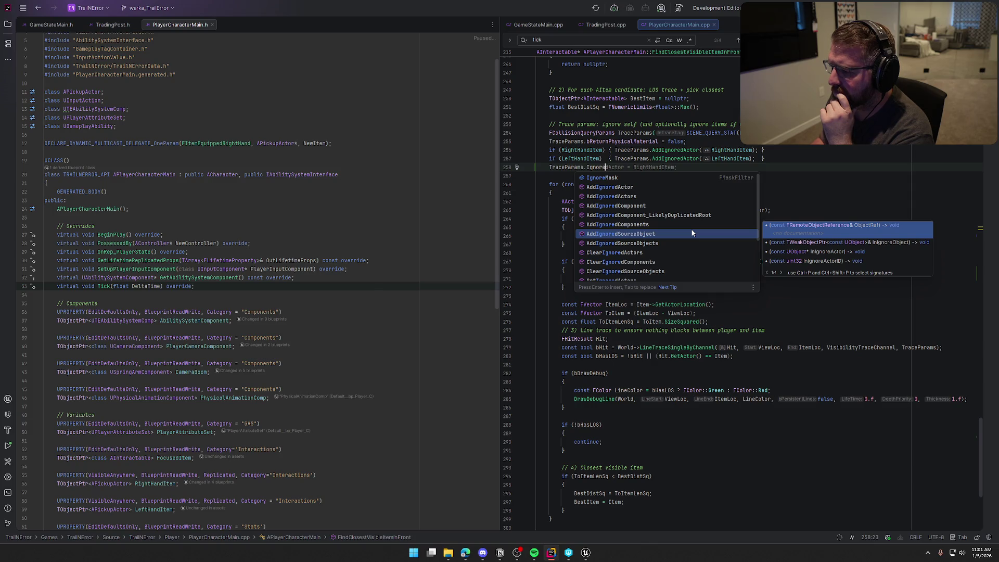
scroll(692, 232, "down", 3)
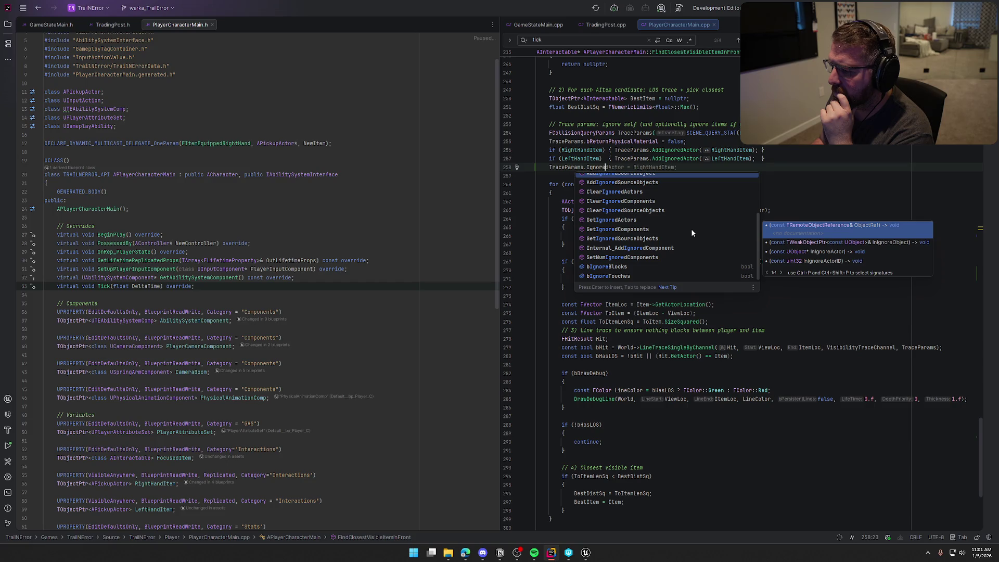
scroll(694, 227, "up", 3)
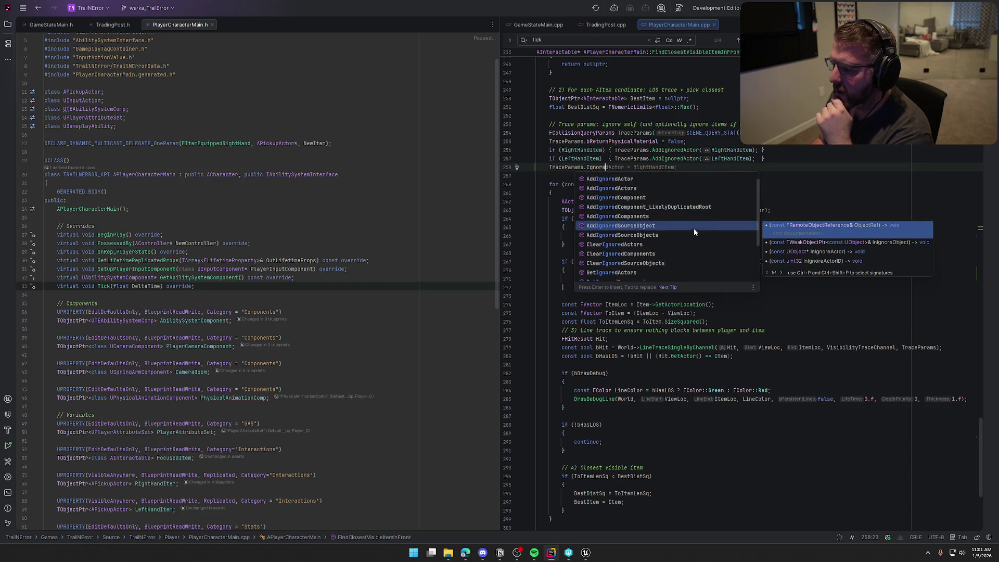
key("Escape")
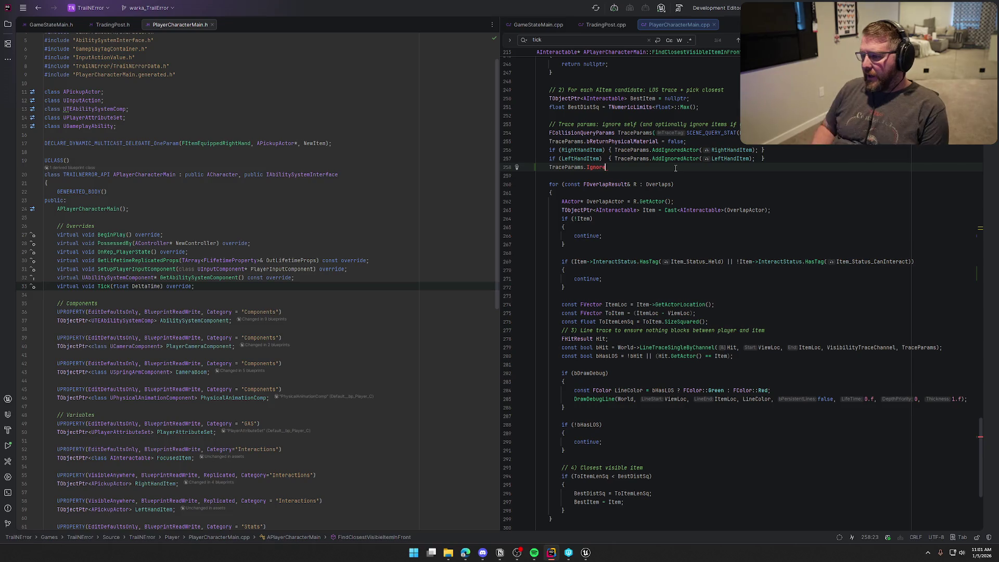
type("_")
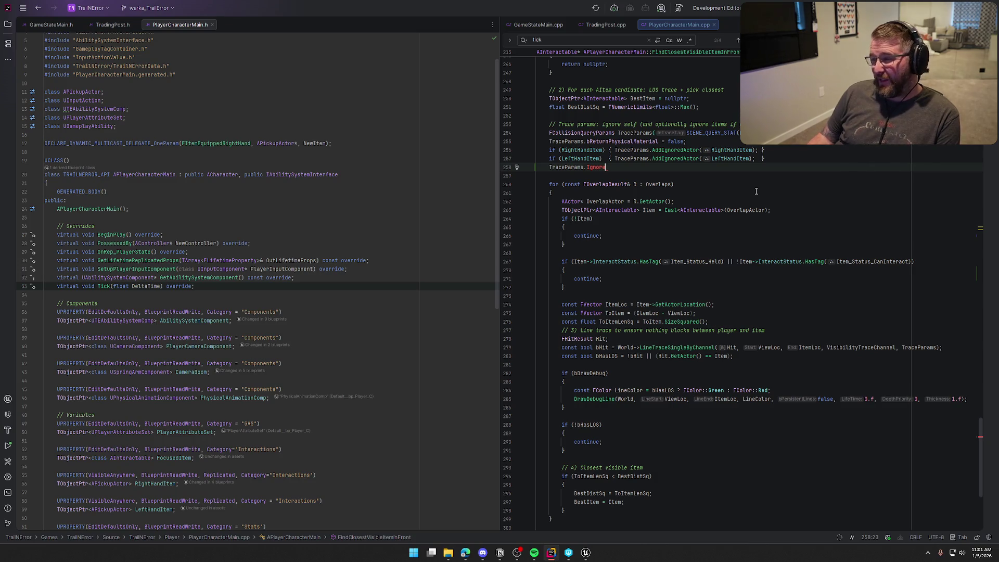
type("_")
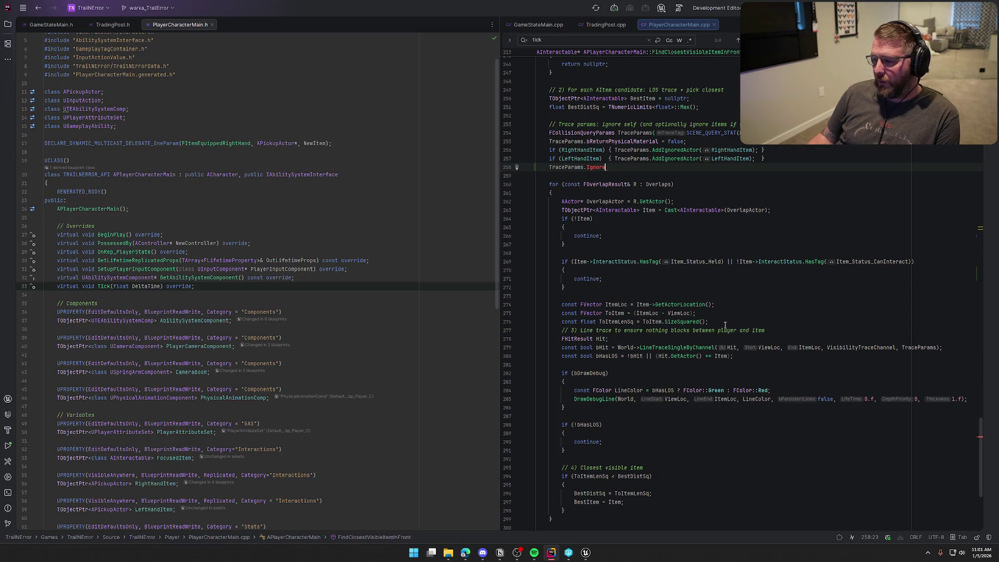
Open GameStateMain.cpp and read down to Server_RestartGame_Implementation at the end.
left_click(529, 26)
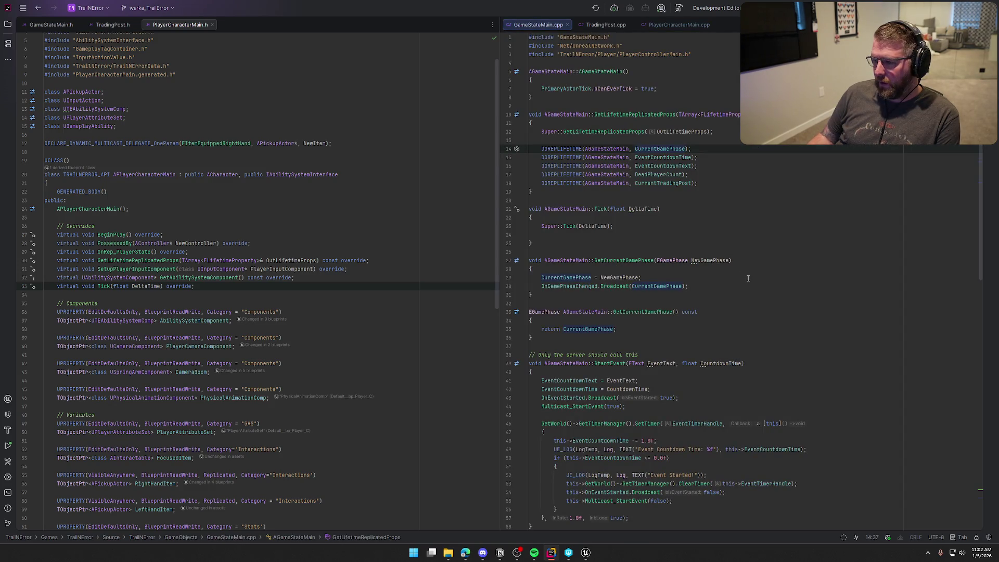
scroll(748, 278, "down", 5)
scroll(749, 279, "down", 5)
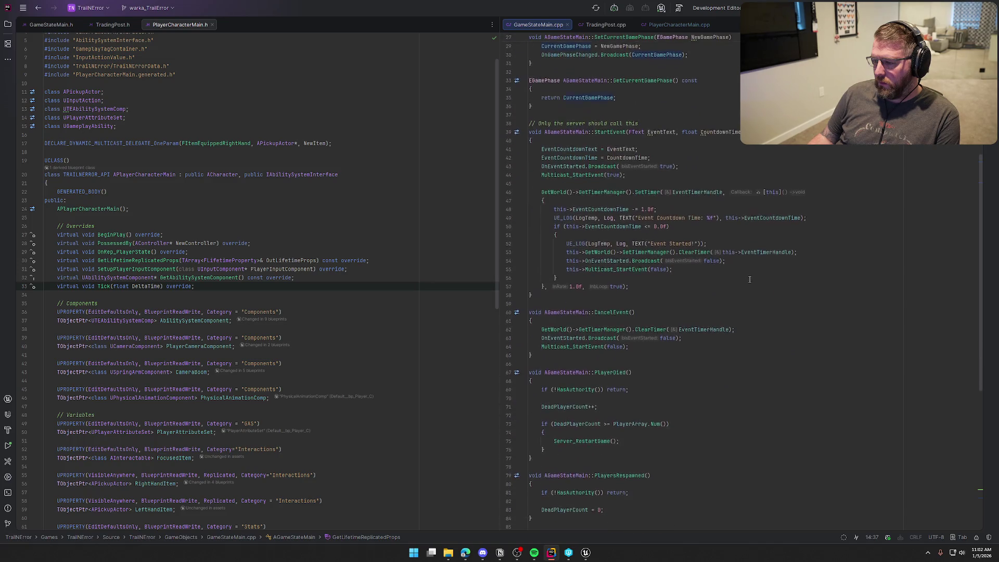
scroll(750, 279, "down", 10)
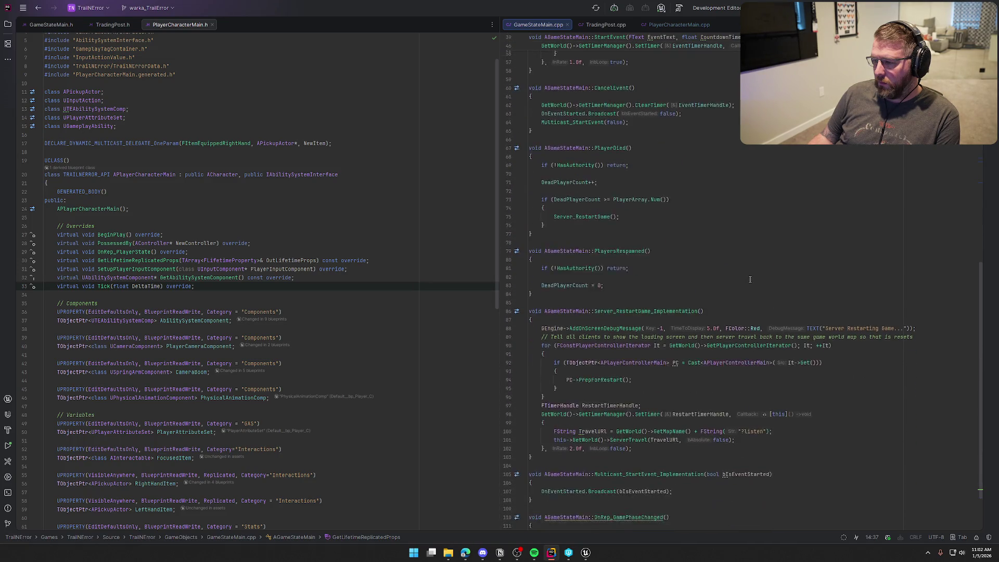
scroll(750, 280, "down", 3)
scroll(750, 279, "up", 20)
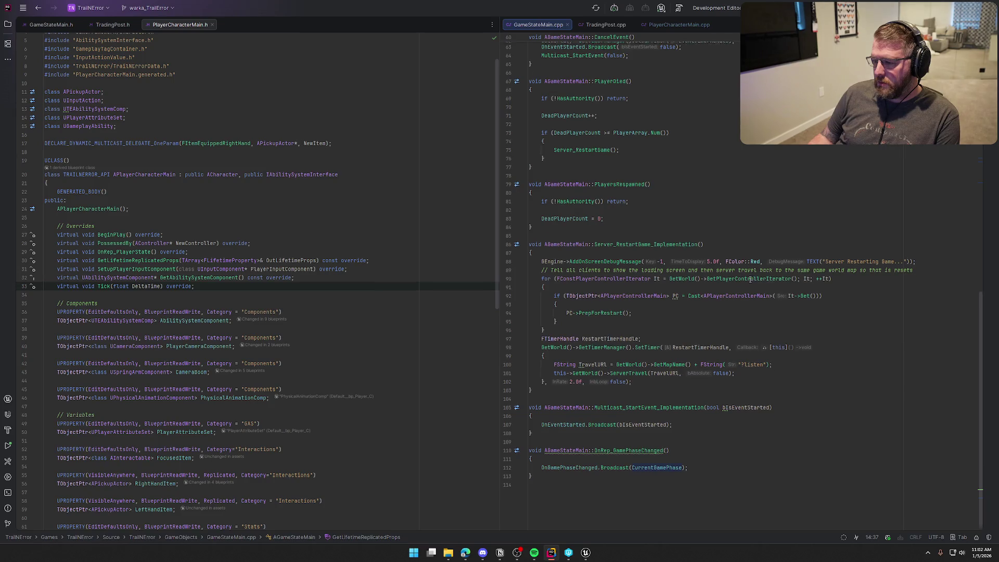
In PlayerCharacterMain.cpp, delete the unfinished TraceParams.Ignore line and the empty line 258.
left_click(679, 25)
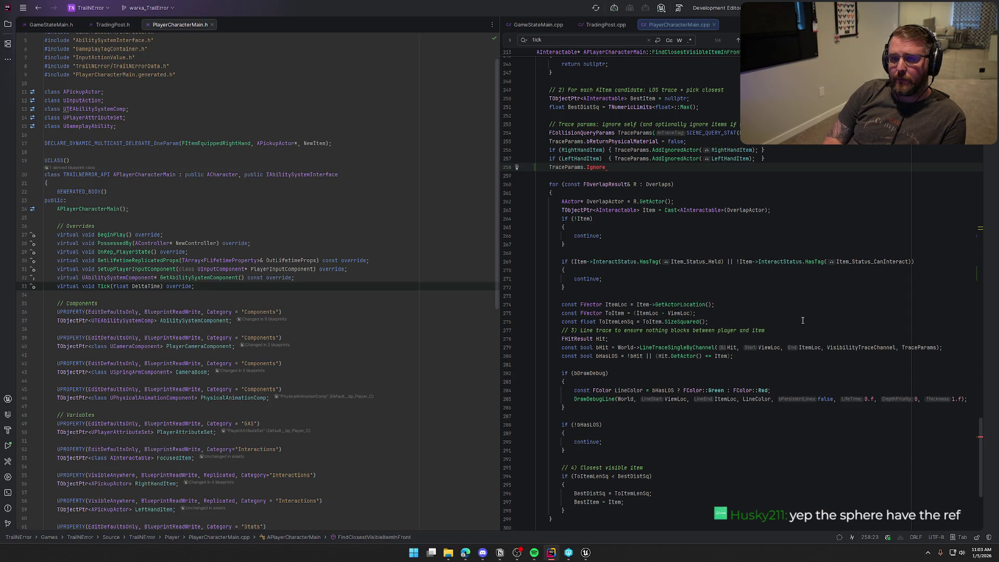
type("_")
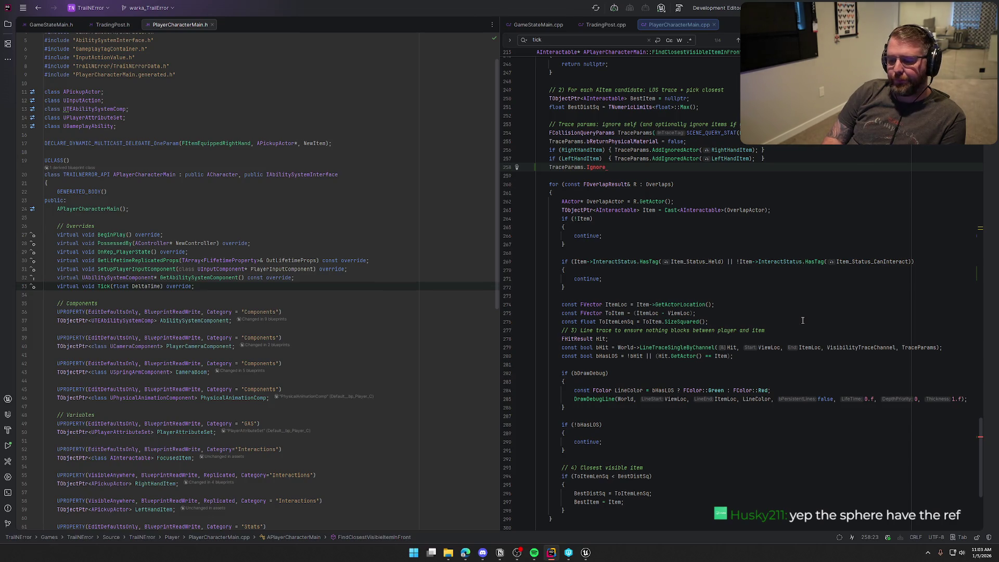
key("BackSpace")
key("BackSpace")
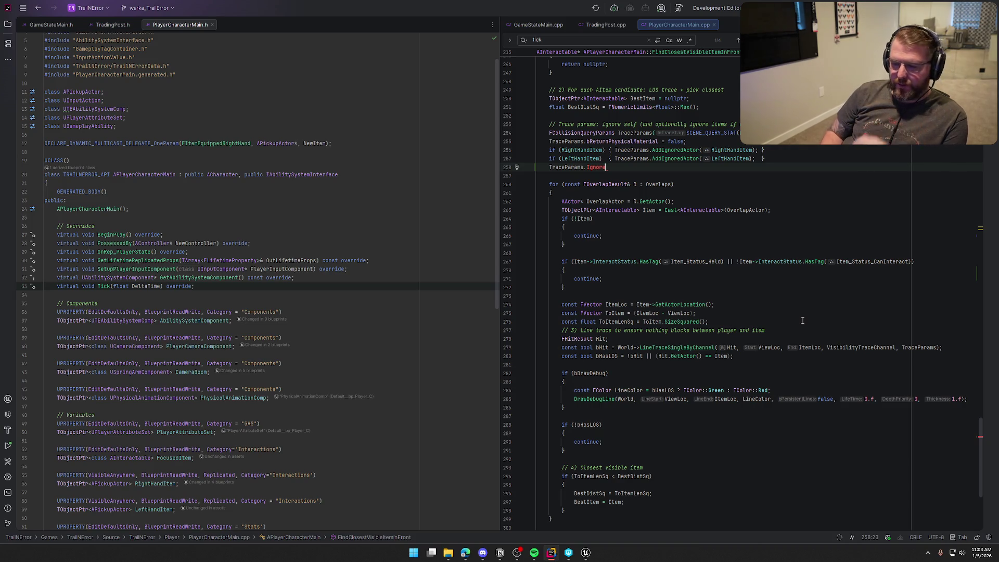
key("shift+Home")
key("BackSpace")
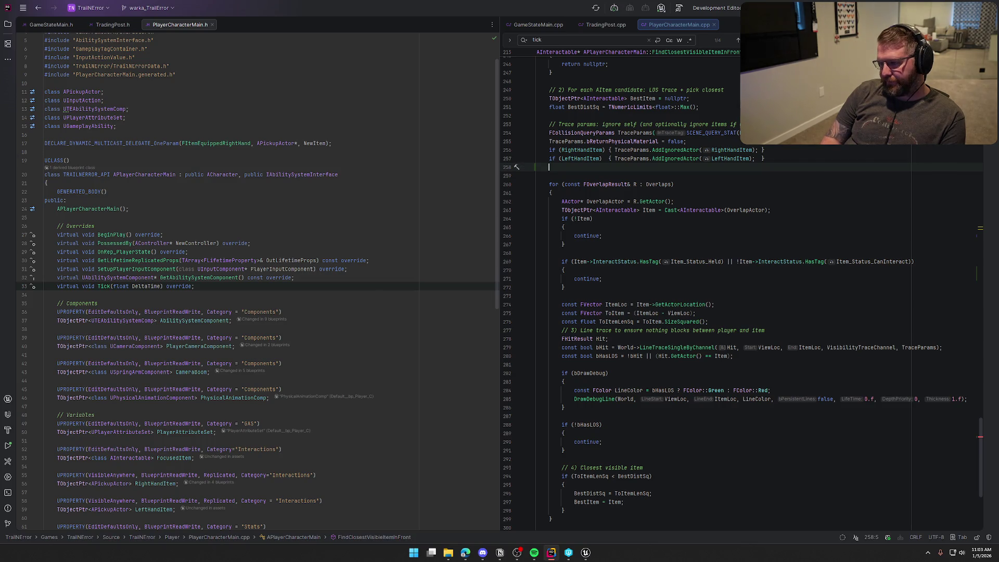
key("BackSpace")
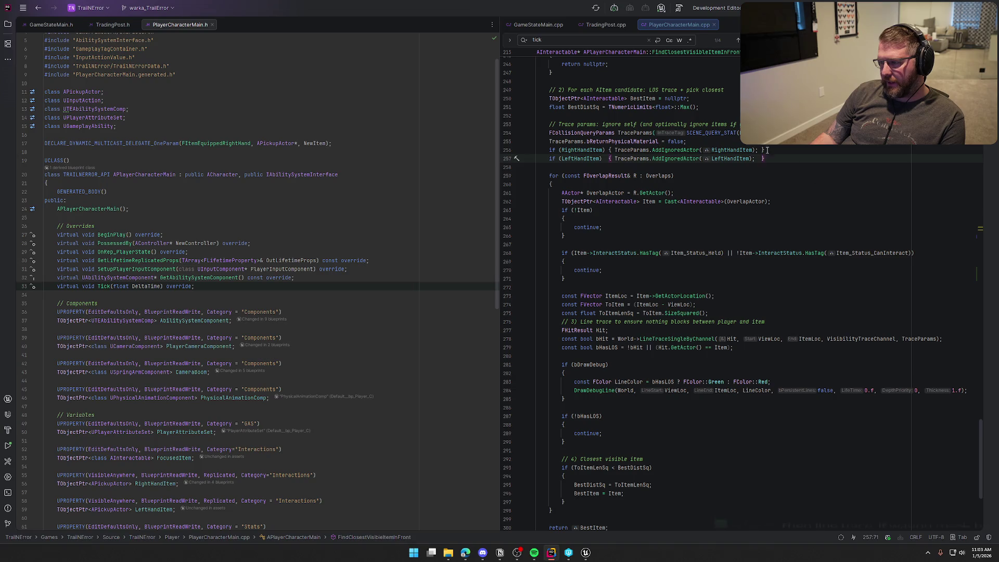
scroll(695, 279, "up", 2)
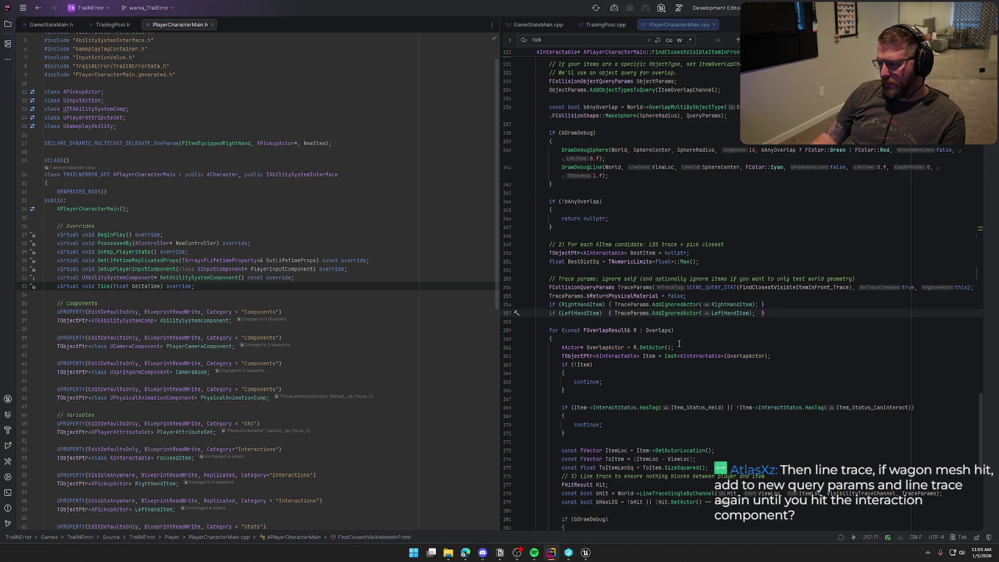
scroll(686, 346, "down", 3)
scroll(635, 319, "up", 2)
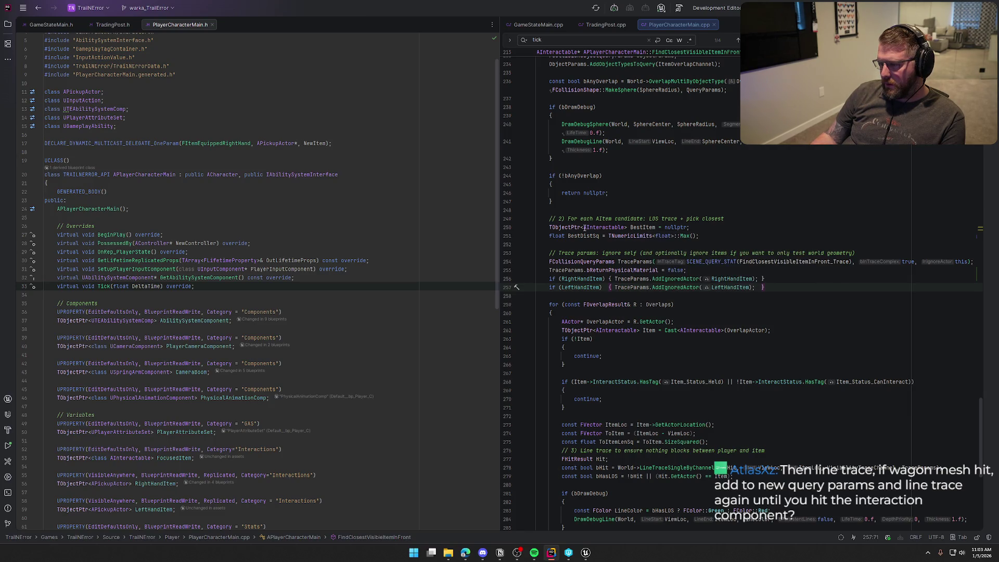
scroll(721, 291, "up", 2)
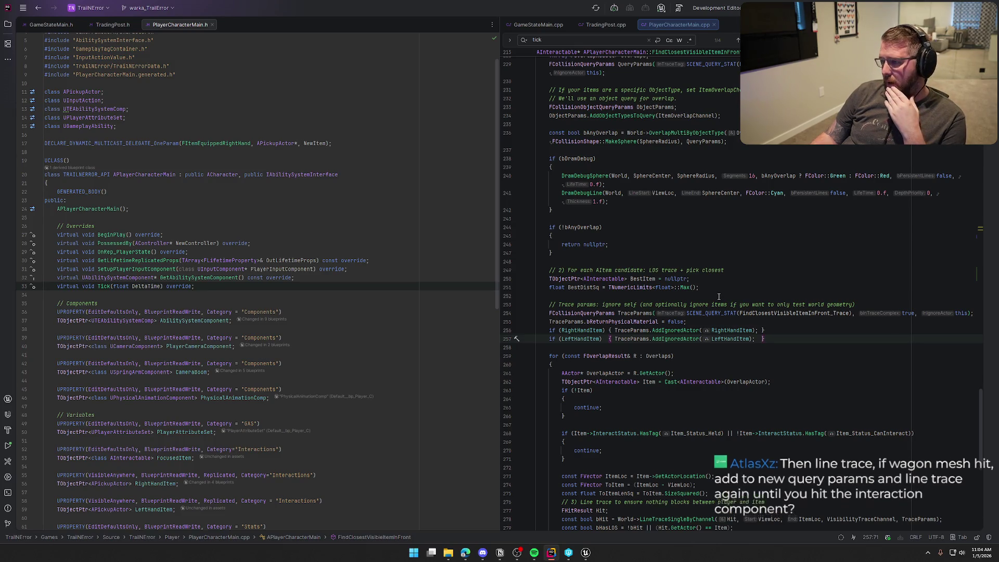
scroll(719, 296, "down", 8)
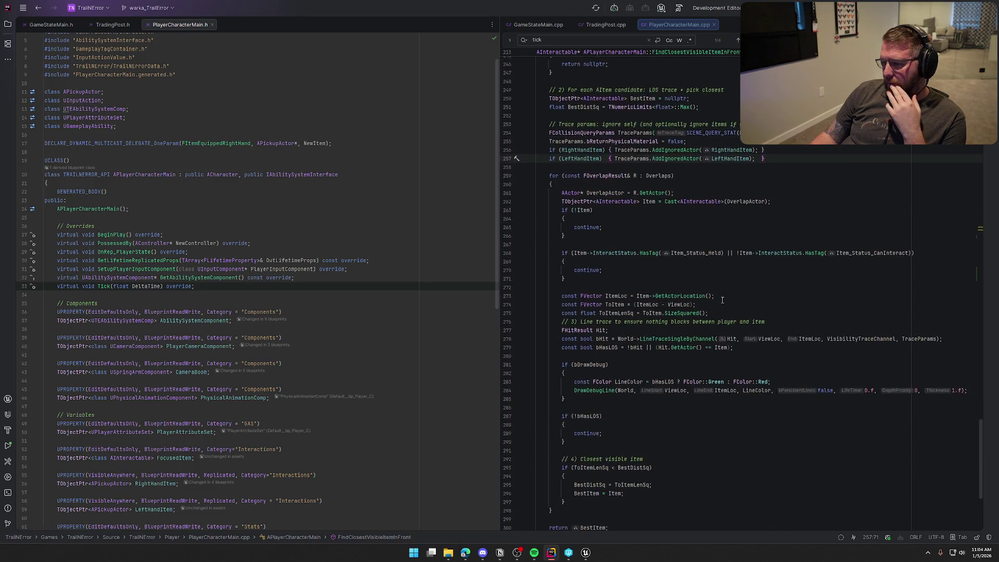
mouse_move(600, 363)
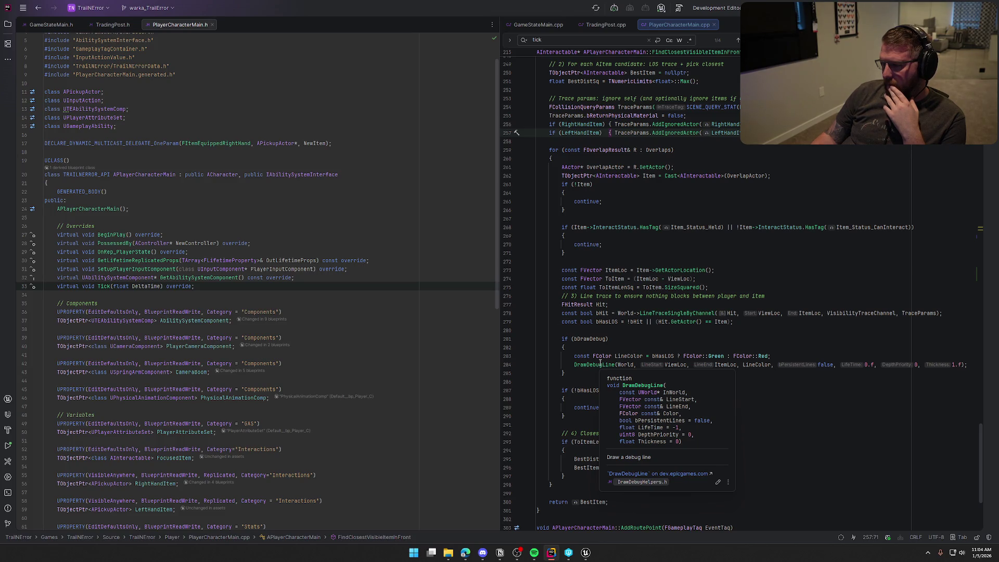
left_click(677, 313)
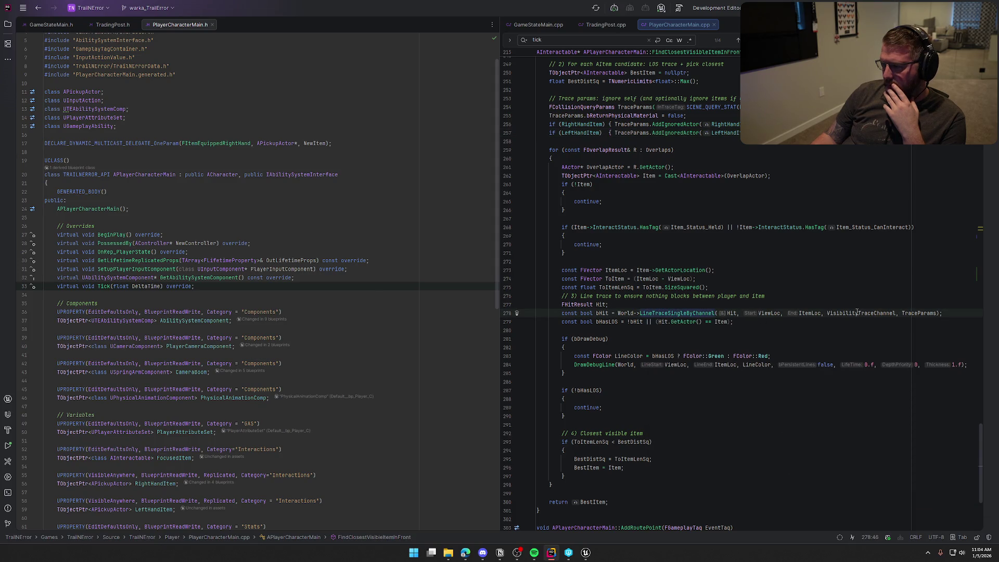
mouse_move(862, 314)
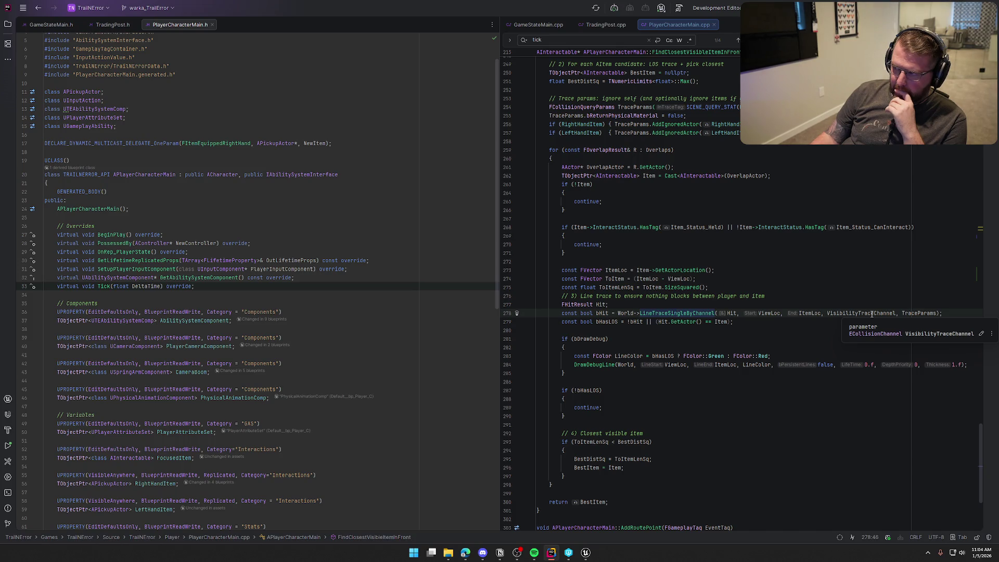
scroll(872, 314, "up", 5)
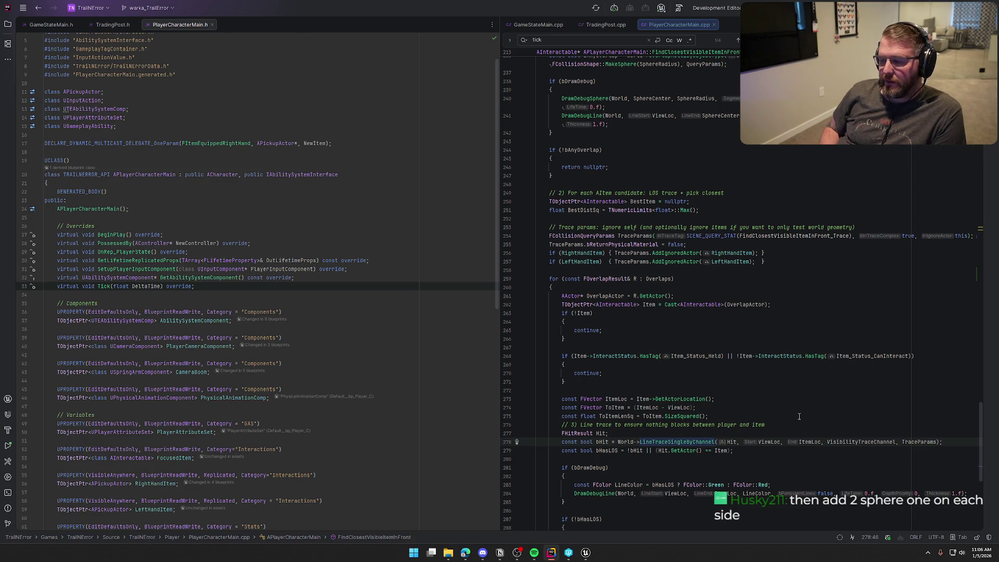
left_click(585, 552)
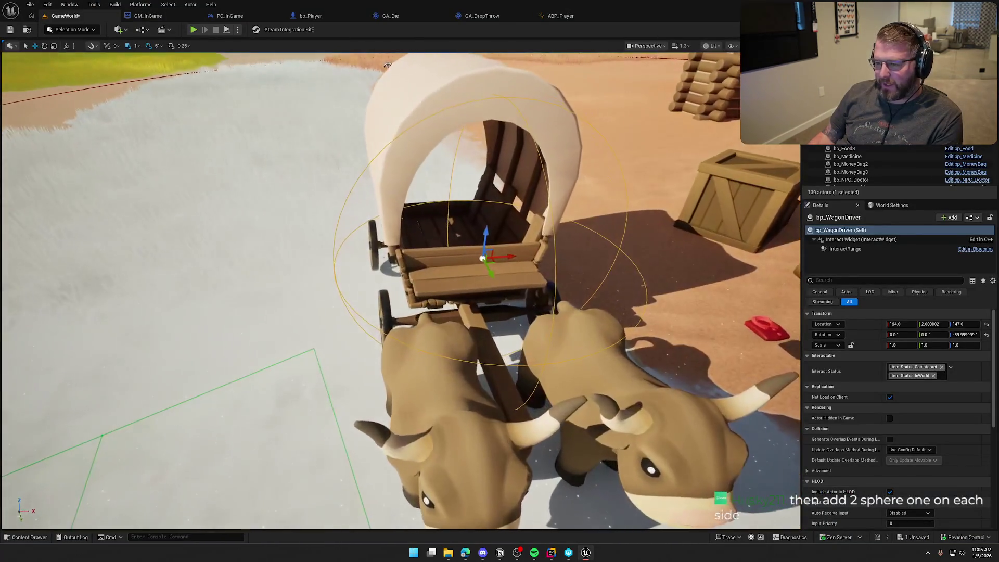
scroll(401, 291, "down", 3)
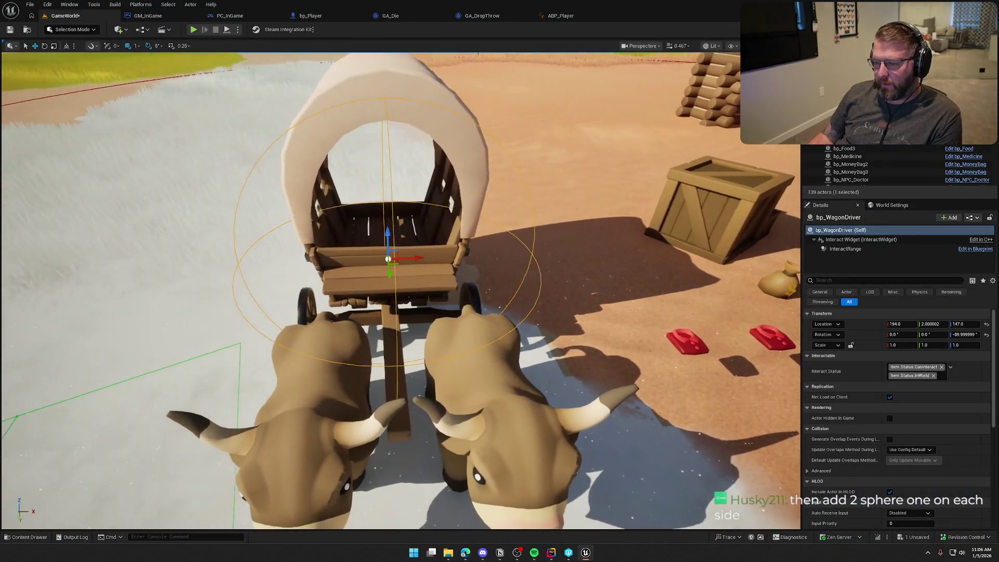
mouse_move(401, 290)
left_mouse_down()
mouse_move(359, 305)
mouse_move(288, 374)
left_mouse_up()
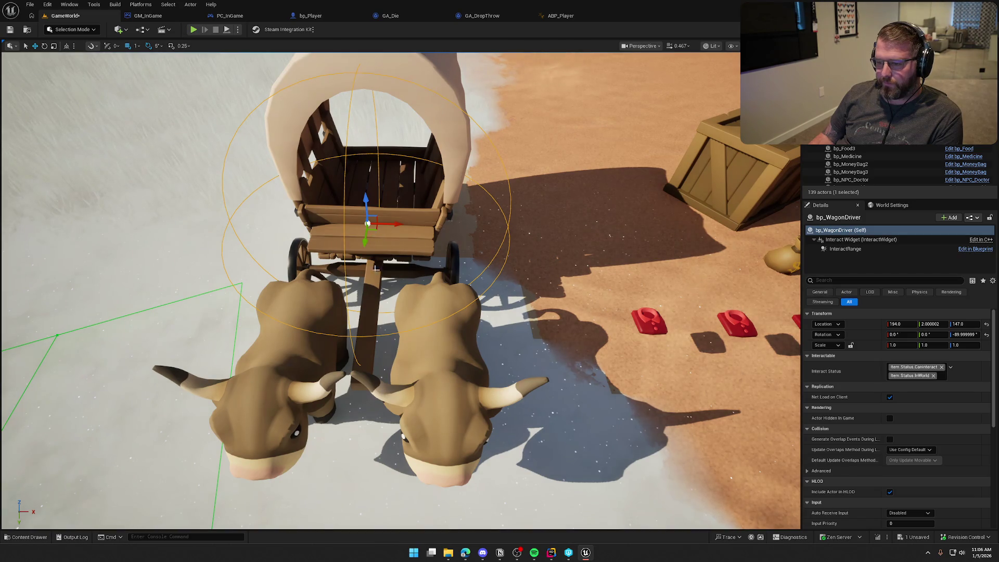
left_click_drag(498, 303, 444, 189)
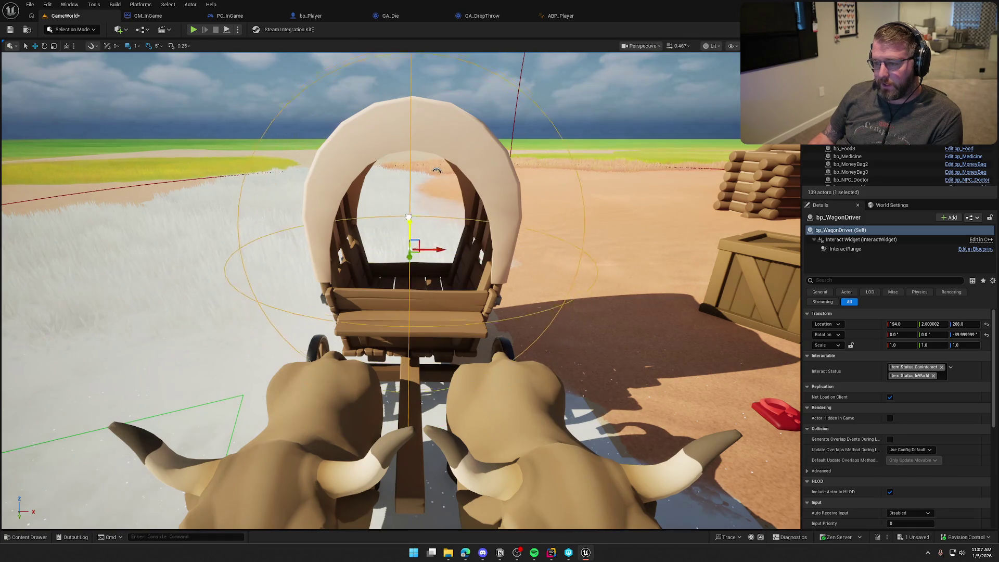
left_click_drag(484, 246, 544, 326)
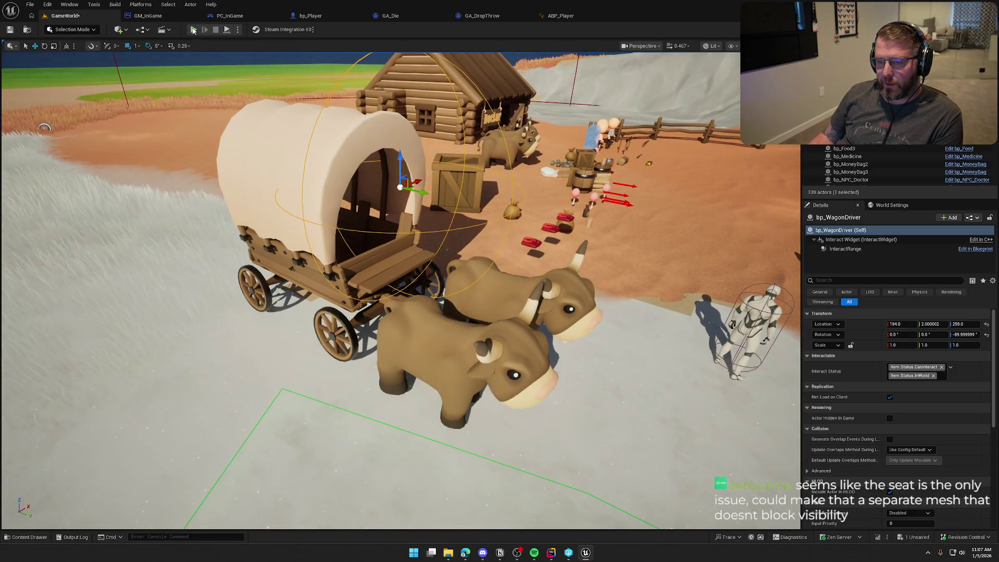
left_click(193, 31)
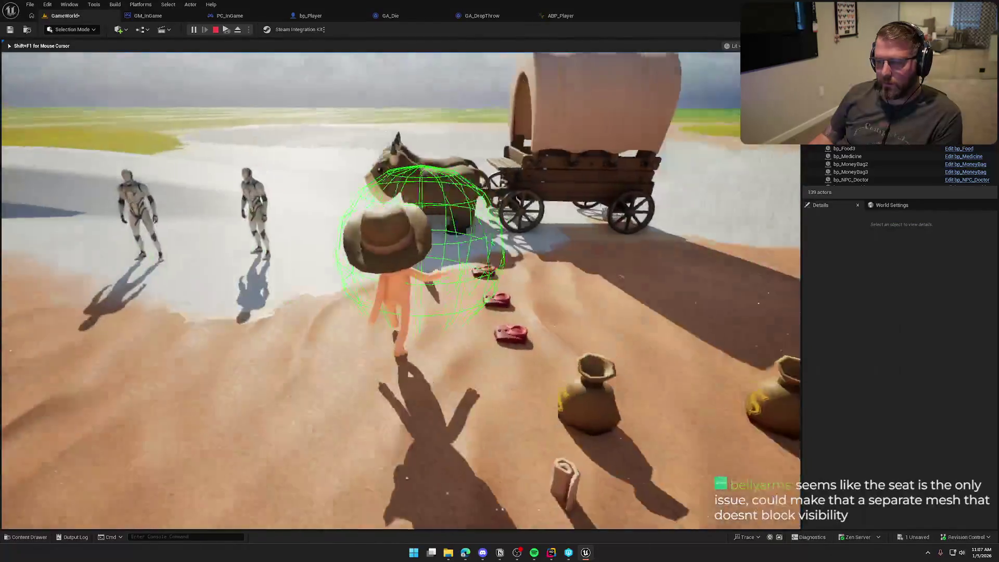
key("w")
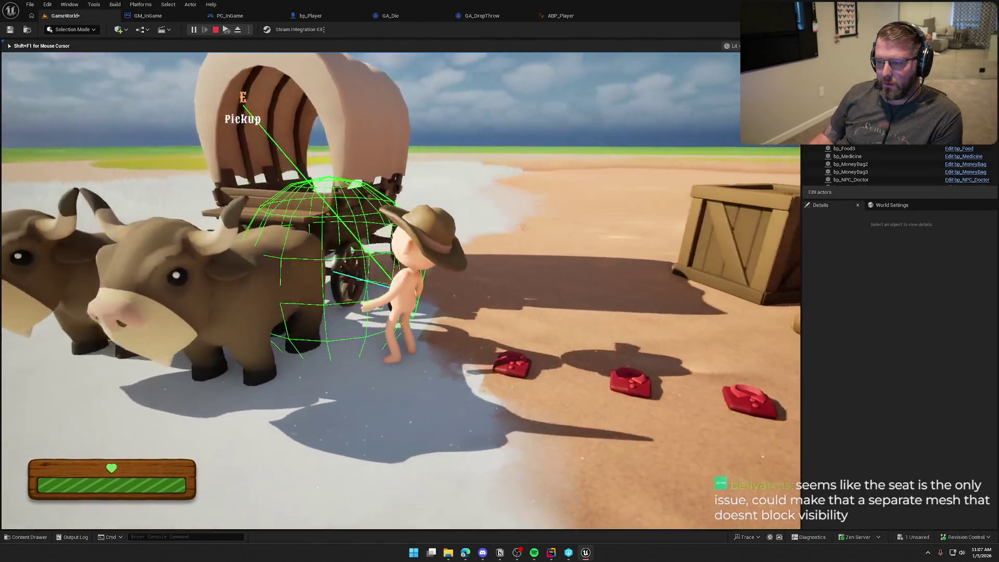
key("w")
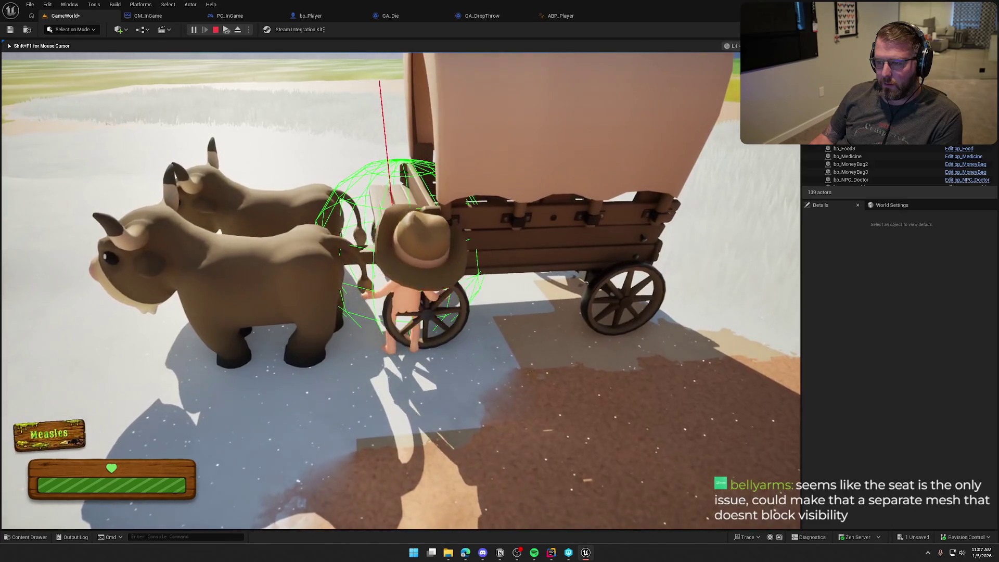
key("w")
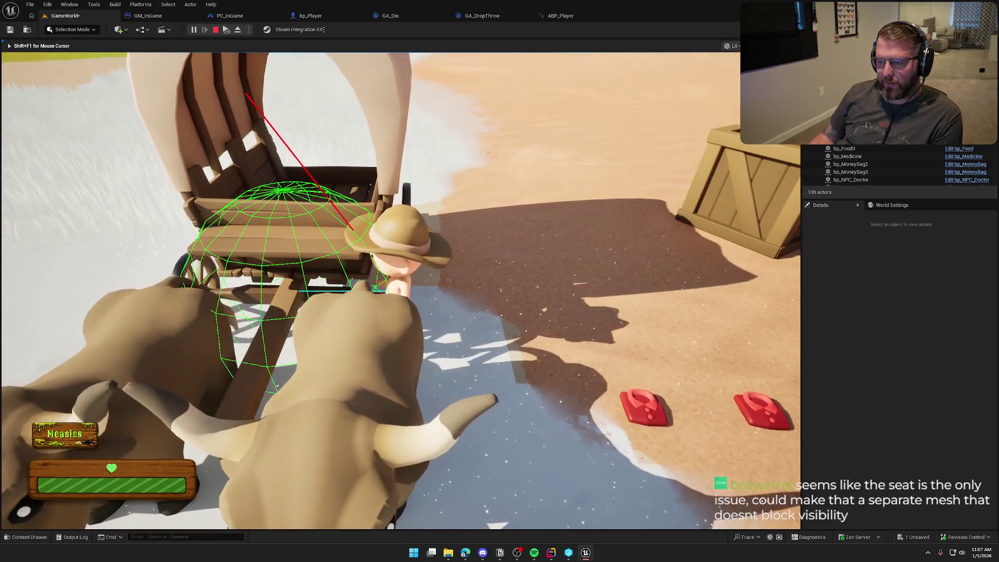
key("w")
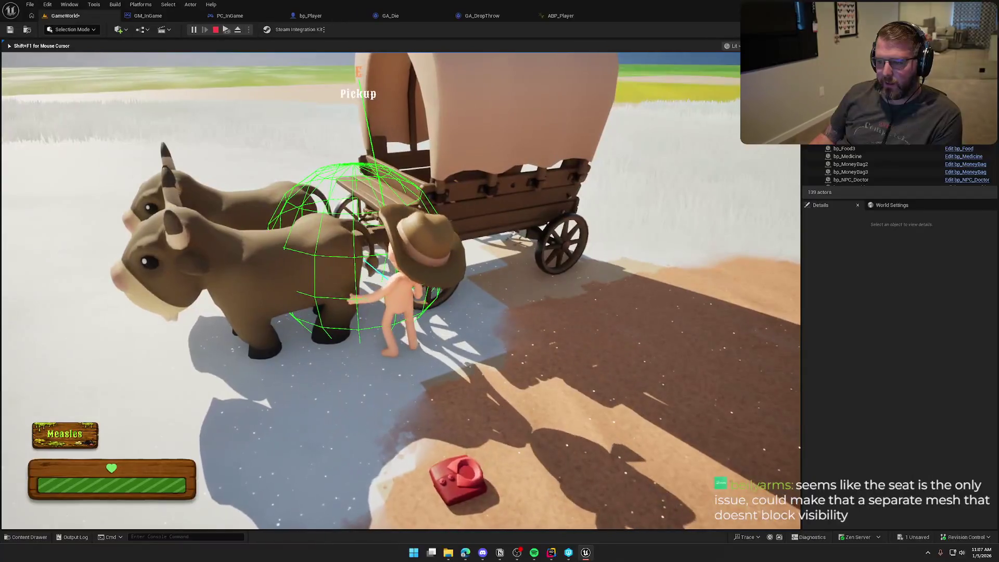
key("w")
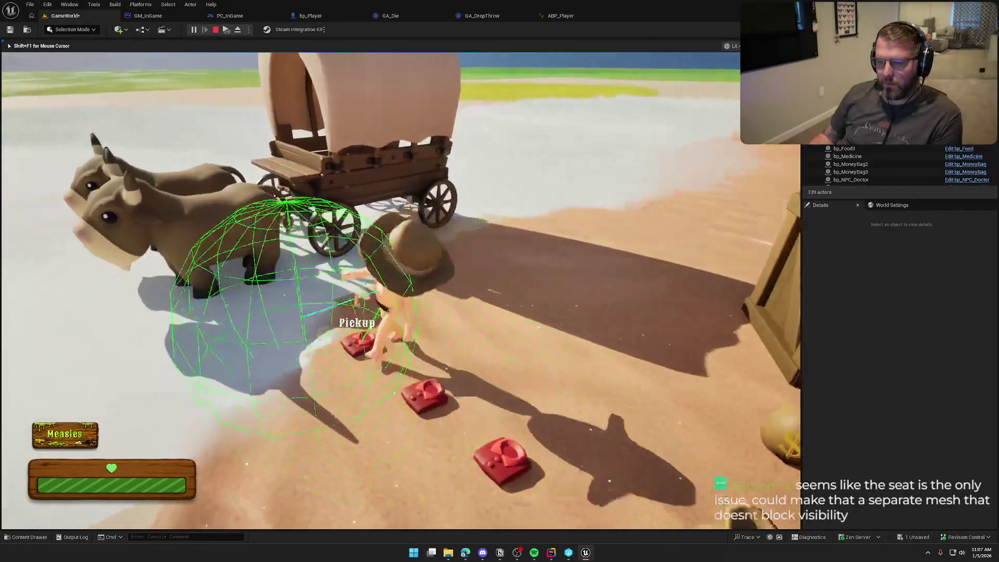
key("w")
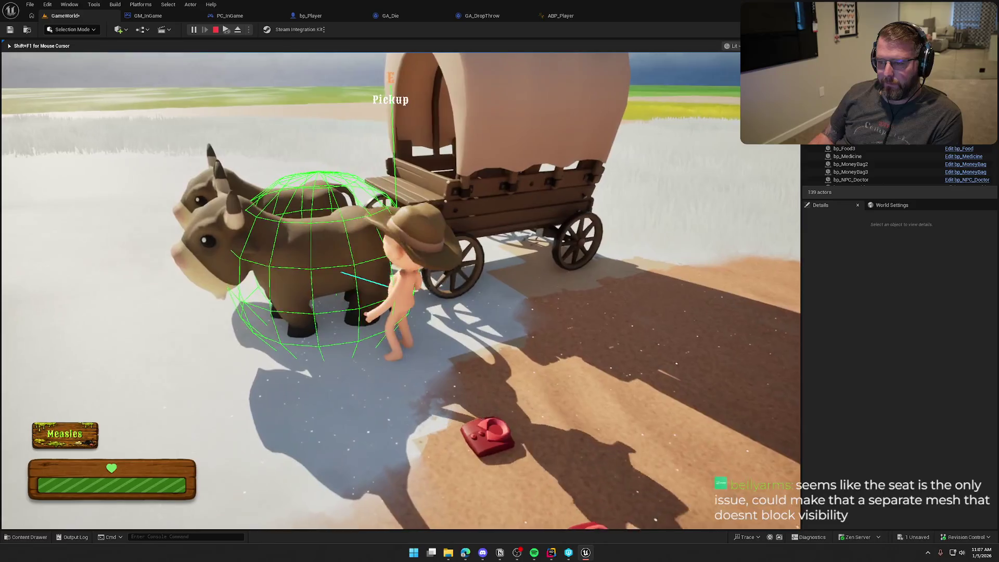
key("s")
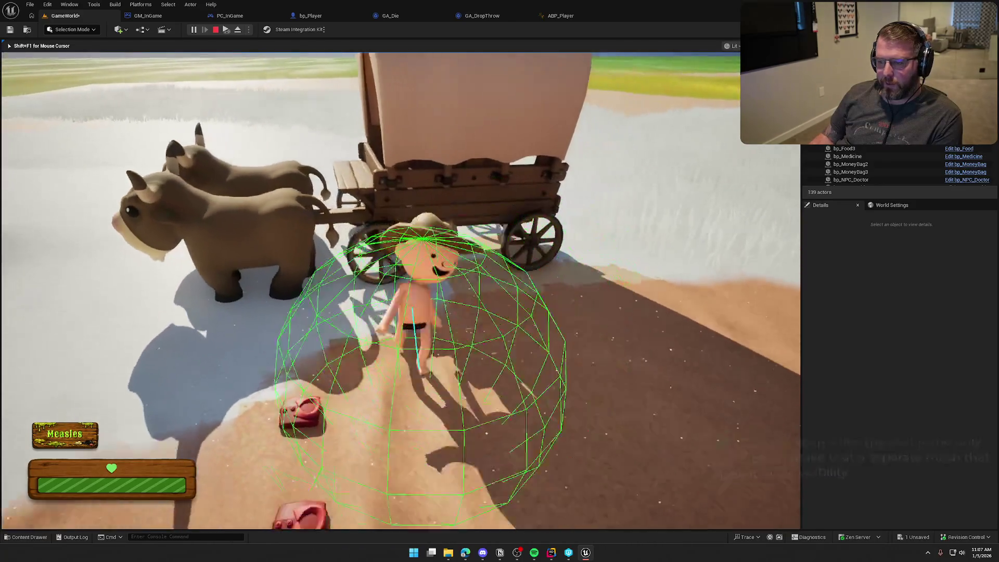
key("w")
key("s")
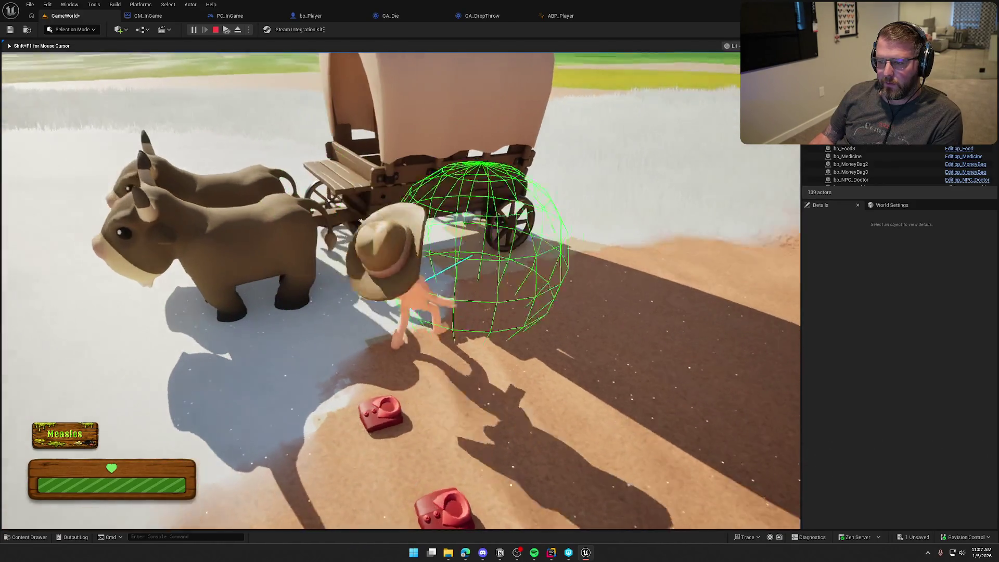
key("w")
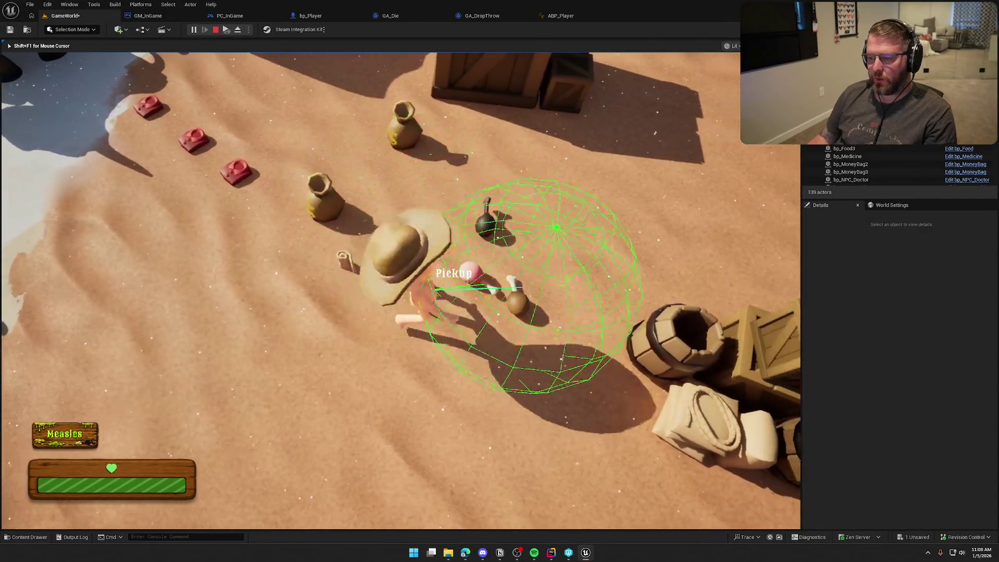
key("w")
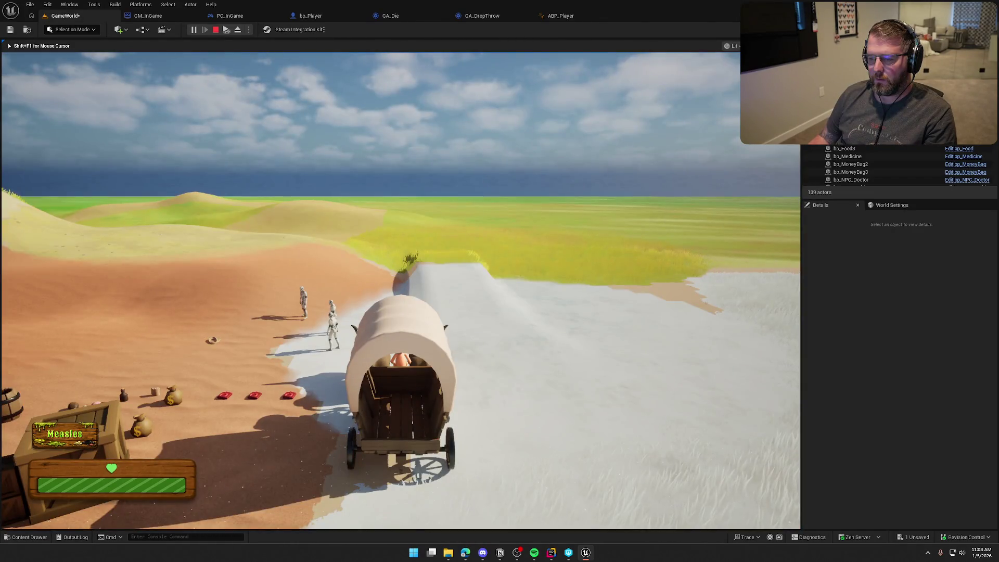
key("w")
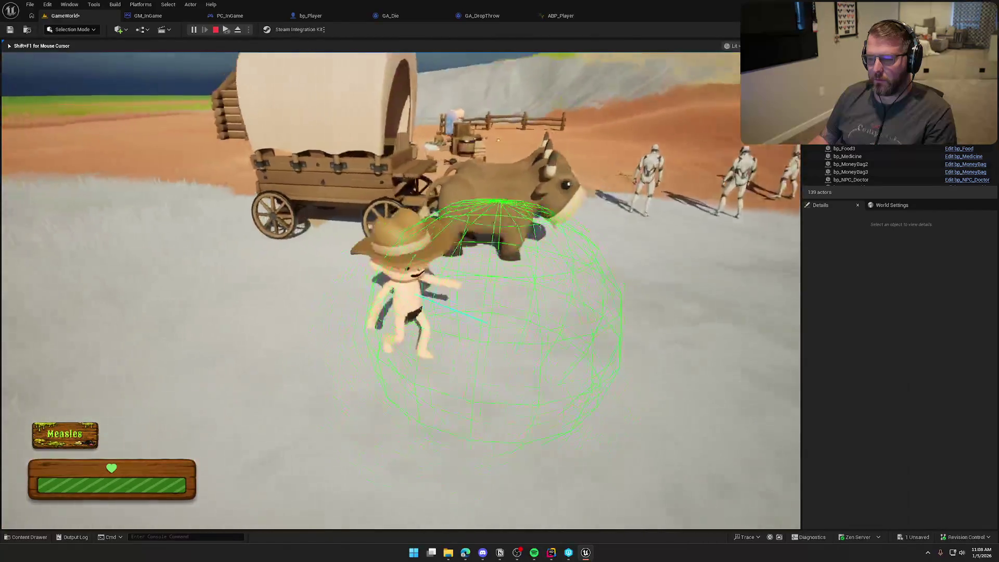
key("e")
key("e")
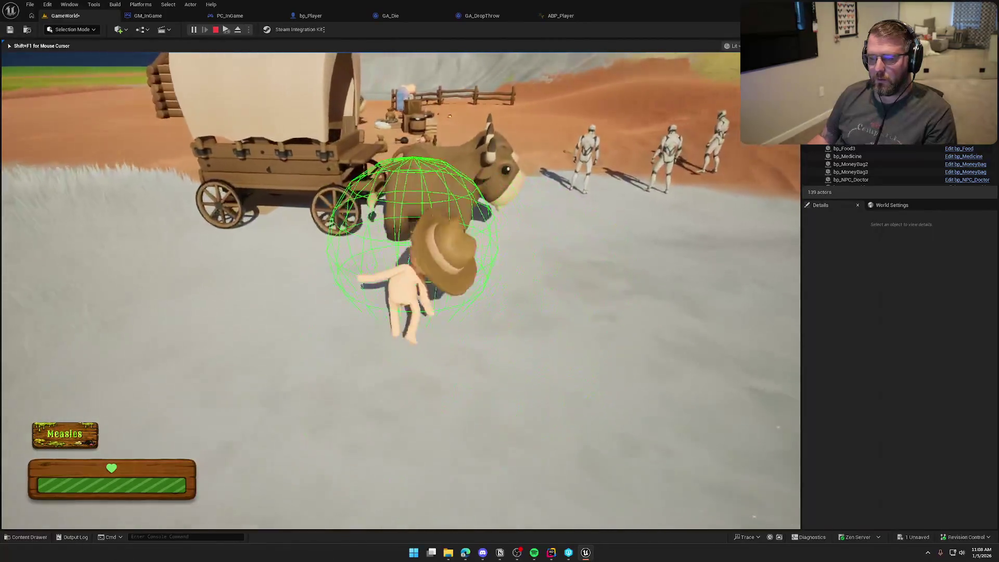
key("Escape")
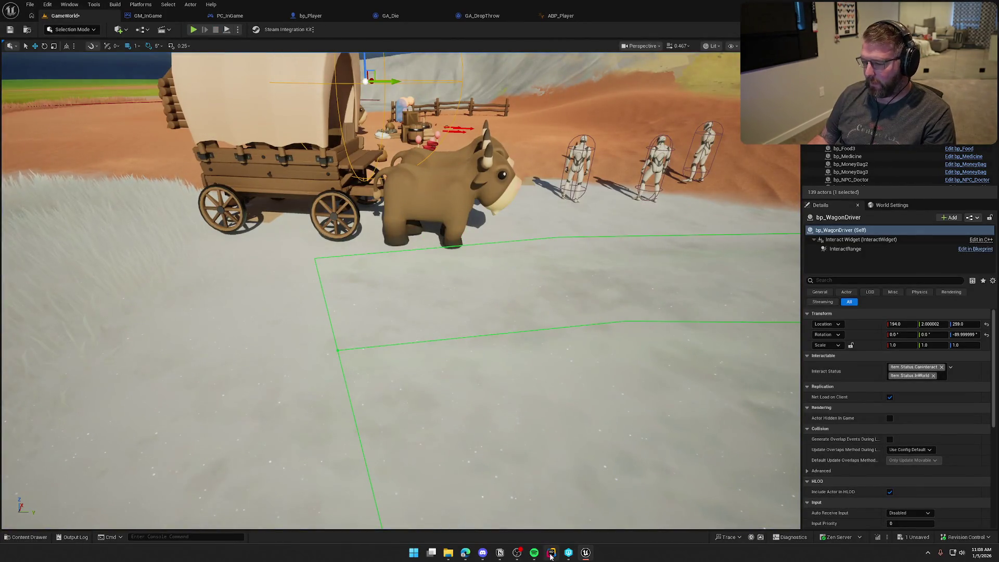
Find the Tick() function in the code editor with a 'tick' search.
left_click(551, 554)
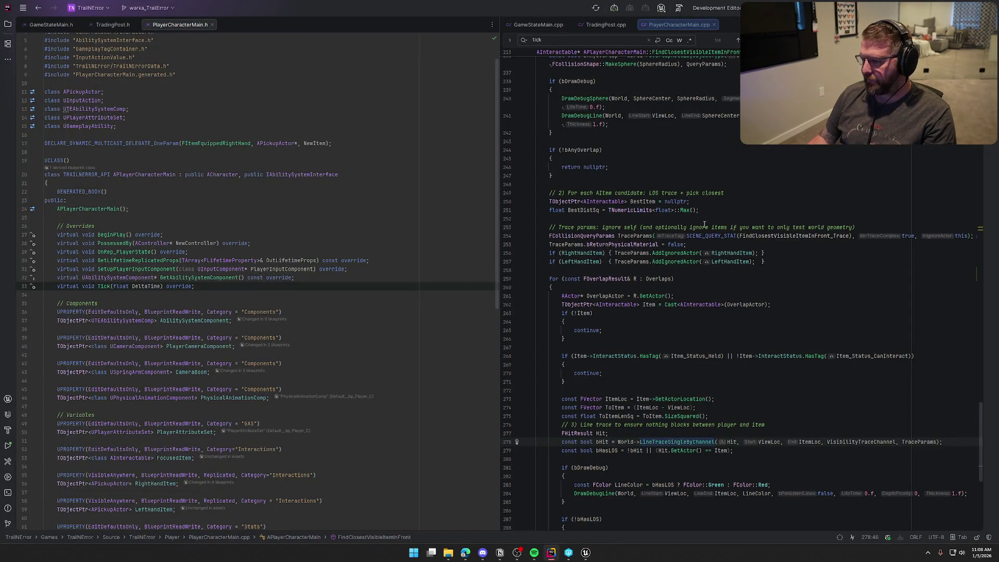
left_click(737, 193)
key("Return")
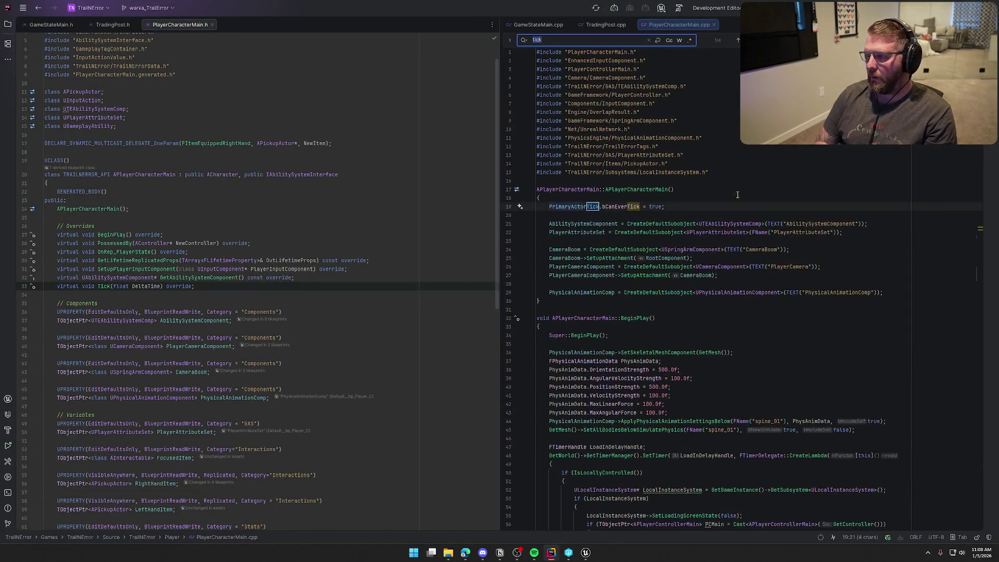
key("Return")
Change Tick's FindClosestVisibleItemInFront debug-draw argument from true to false, then return to Unreal.
left_click(761, 273)
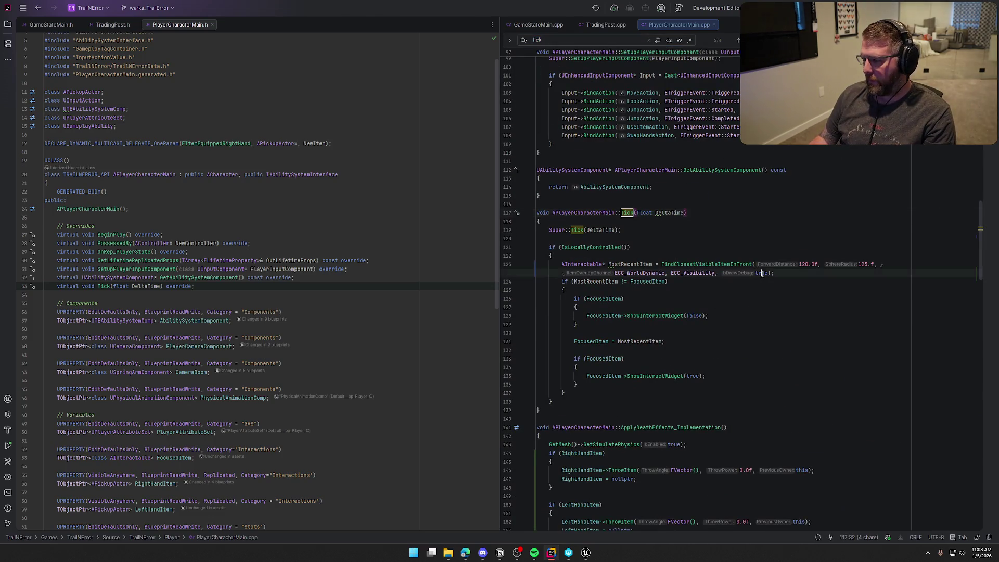
type("false")
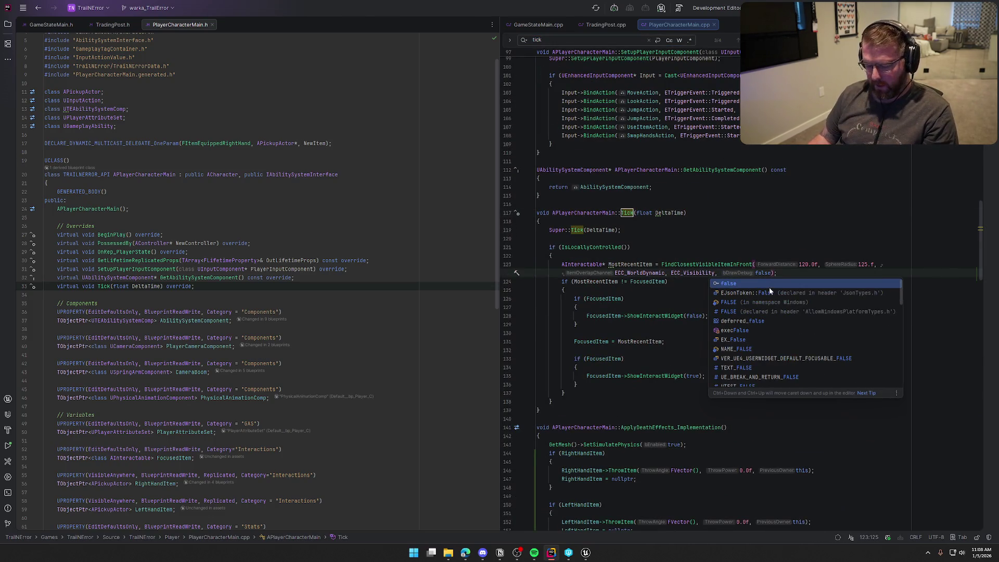
key("Escape")
left_click(784, 405)
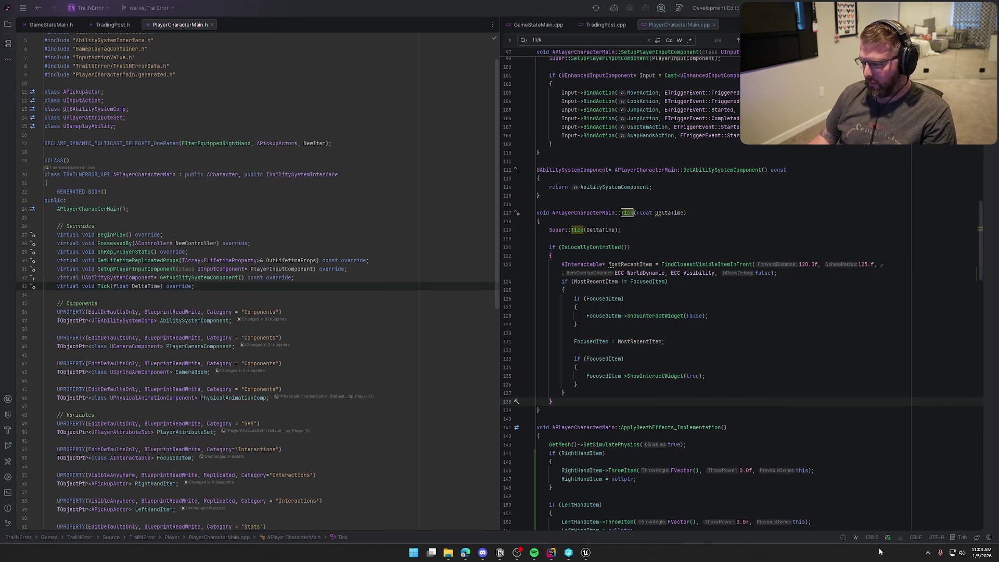
left_click(586, 553)
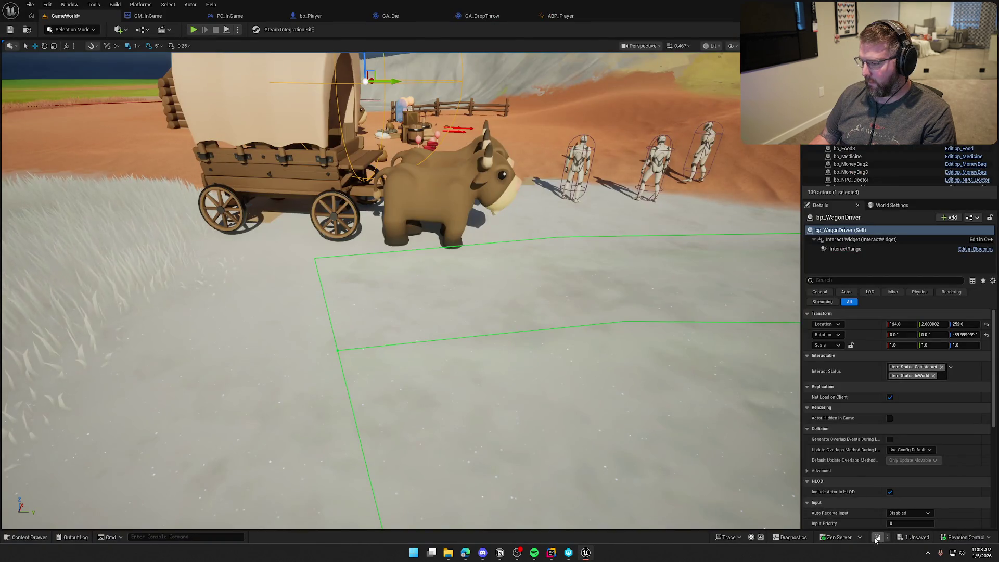
Live-compile the debug-draw change with Ctrl+Alt+F11 and close the Live Coding window after the patch succeeds.
key("ctrl+alt+F11")
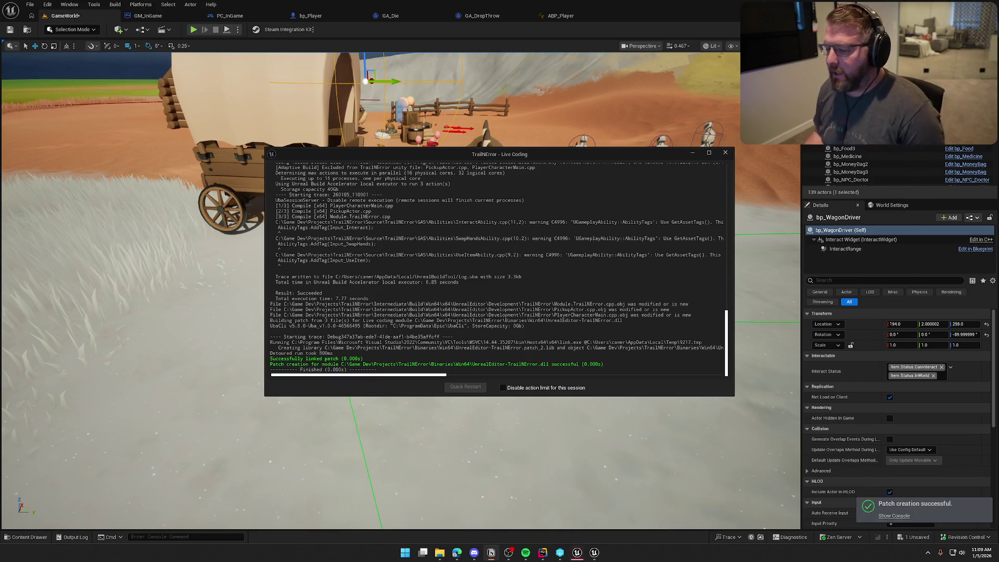
left_click(725, 152)
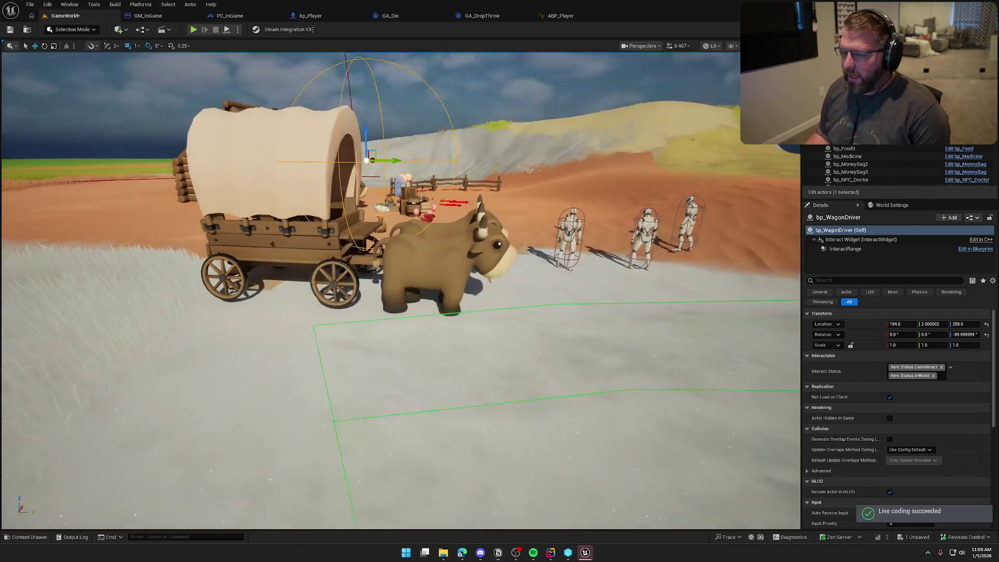
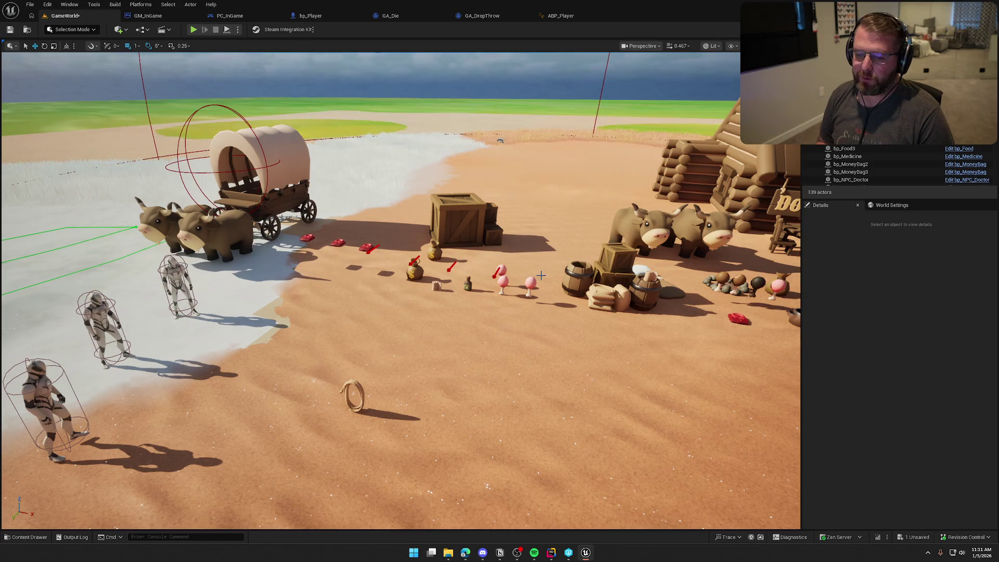
Focus on the doctor NPC and drag it to a slightly new spot.
mouse_move(462, 277)
left_mouse_down()
mouse_move(431, 234)
mouse_move(422, 229)
mouse_move(419, 242)
left_mouse_up()
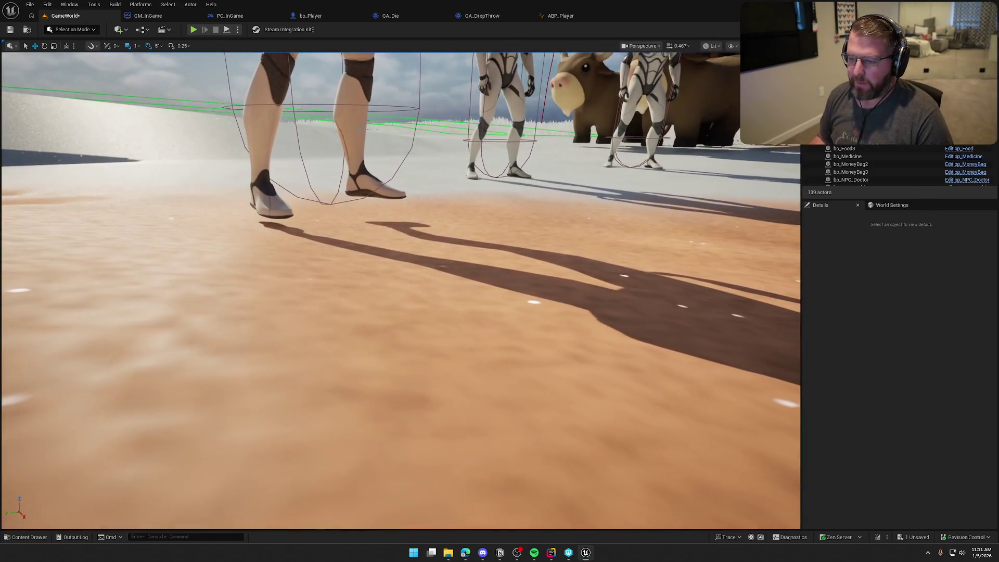
left_click(368, 129)
key("f")
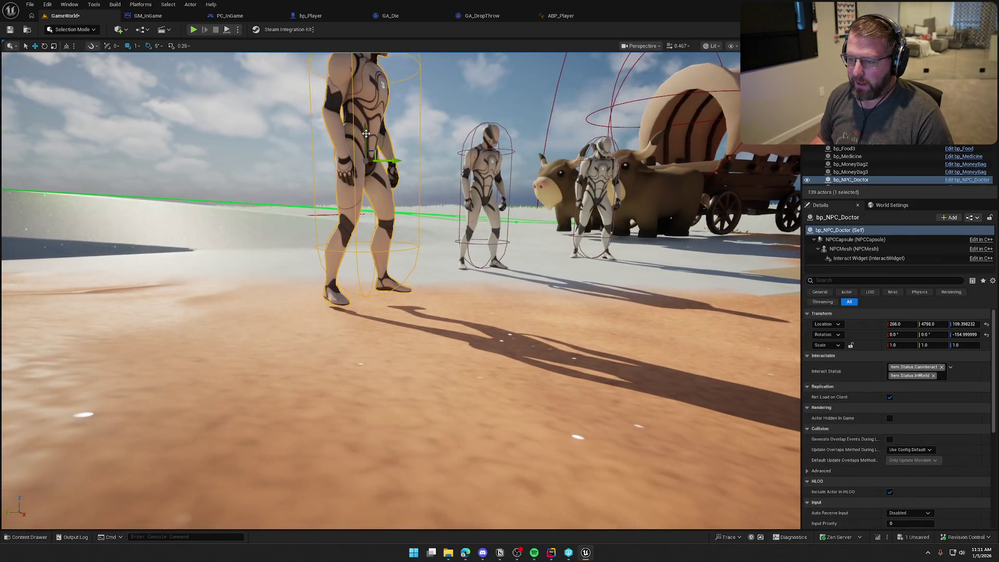
mouse_move(368, 139)
left_mouse_down()
mouse_move(423, 134)
mouse_move(466, 144)
mouse_move(457, 119)
left_mouse_up()
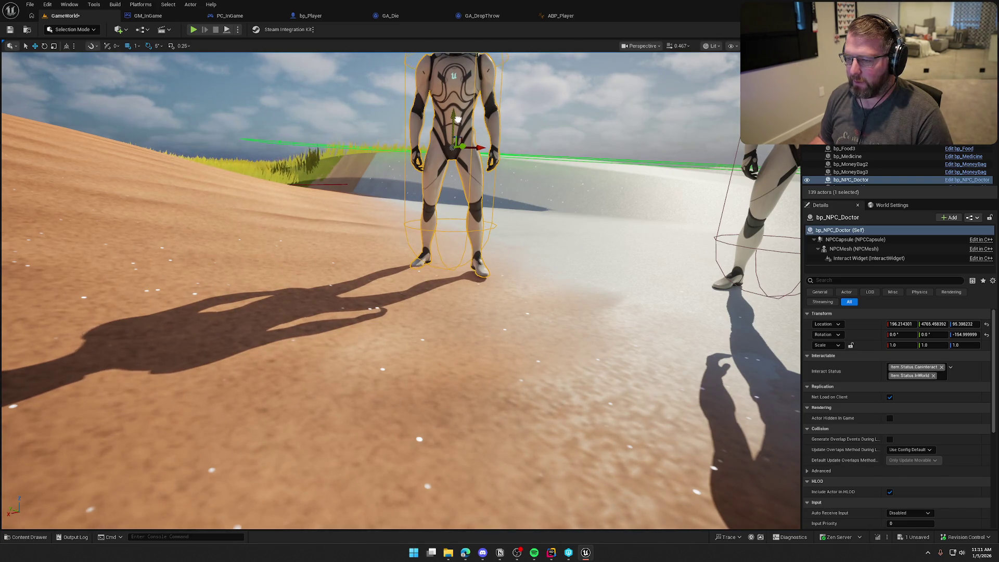
key("Escape")
Preview the scene in Game View and save the GameWorld map, confirming the check-out.
scroll(566, 237, "down", 10)
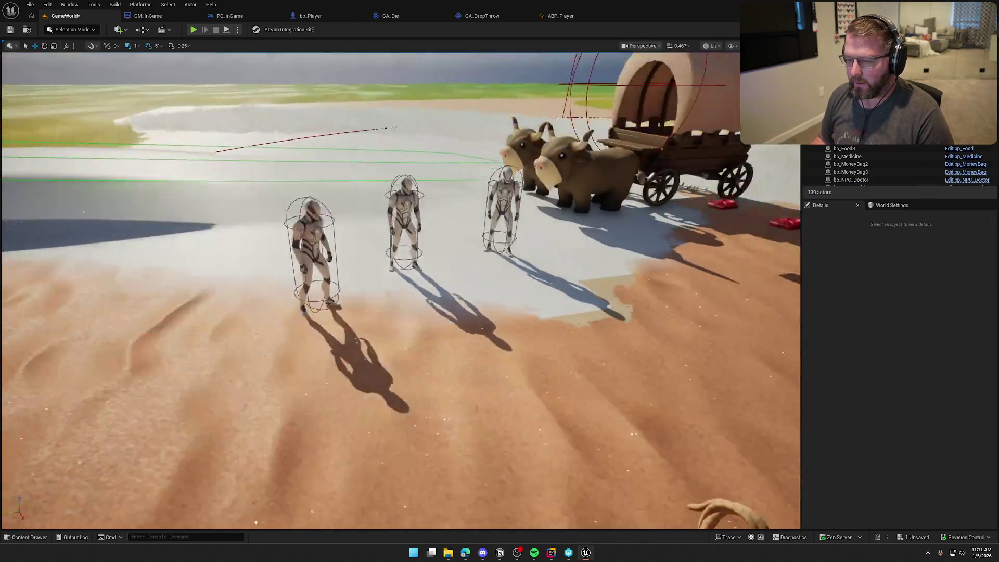
key("g")
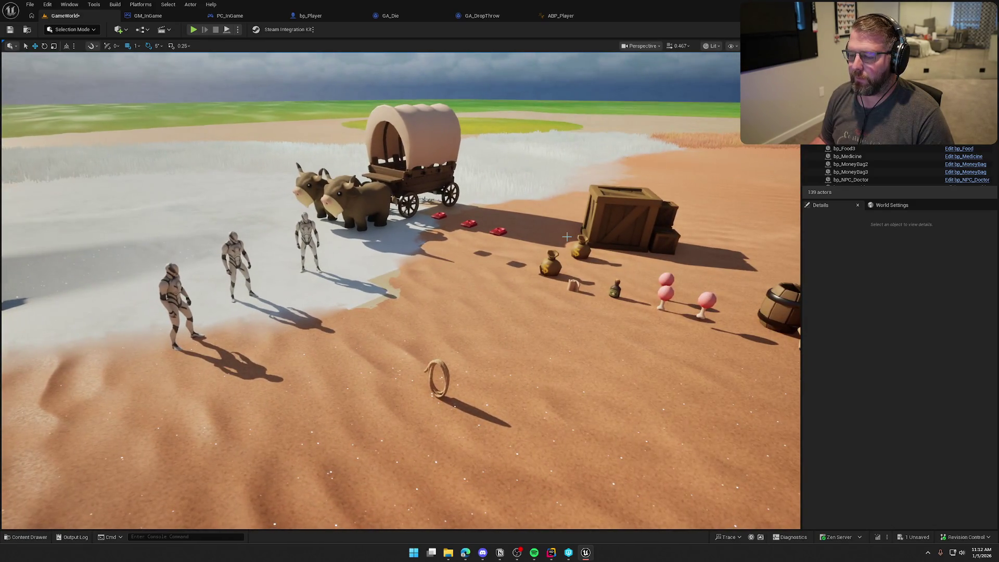
left_click_drag(520, 237, 566, 236)
key("ctrl+s")
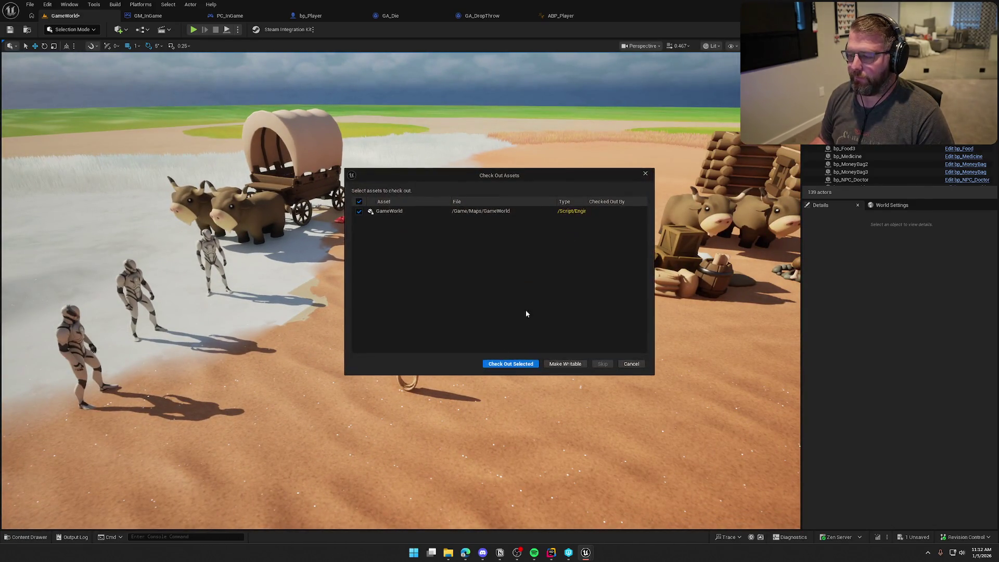
left_click(509, 365)
left_click_drag(509, 367, 509, 411)
left_click_drag(522, 223, 525, 265)
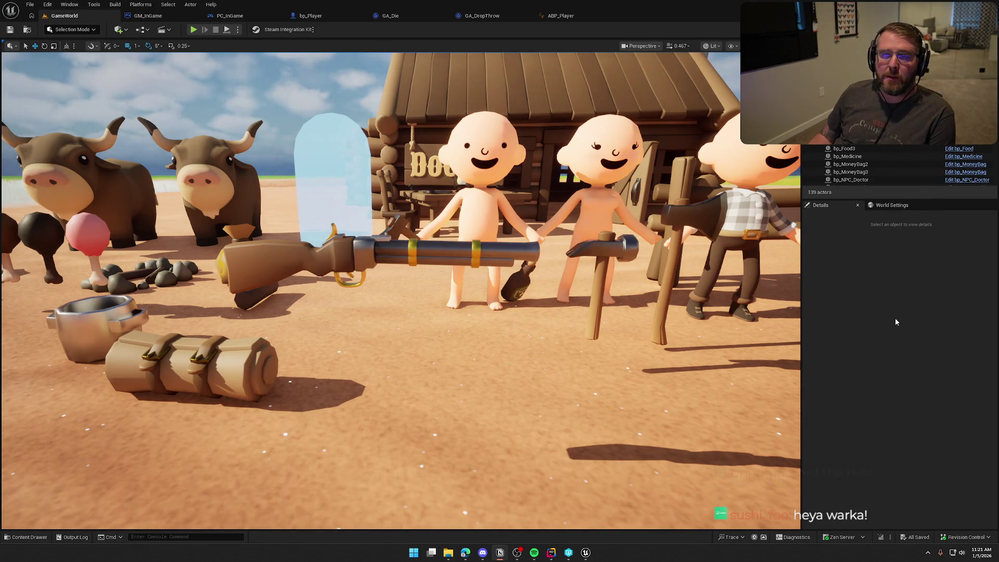
Orbit the viewport to survey the wagon, oxen and the Doctor building.
mouse_move(624, 312)
left_mouse_down()
mouse_move(614, 385)
mouse_move(614, 370)
left_mouse_up()
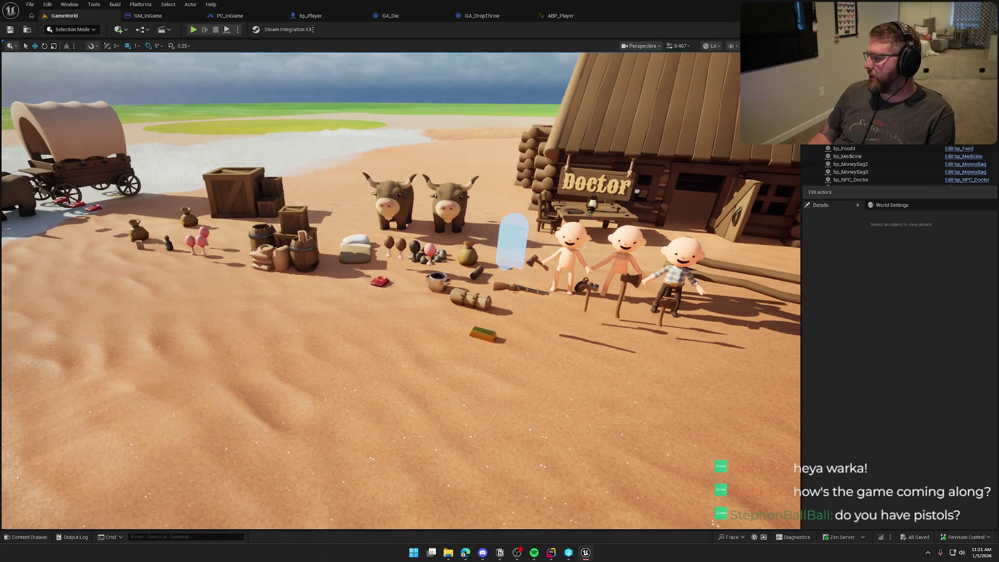
left_click_drag(676, 322, 468, 323)
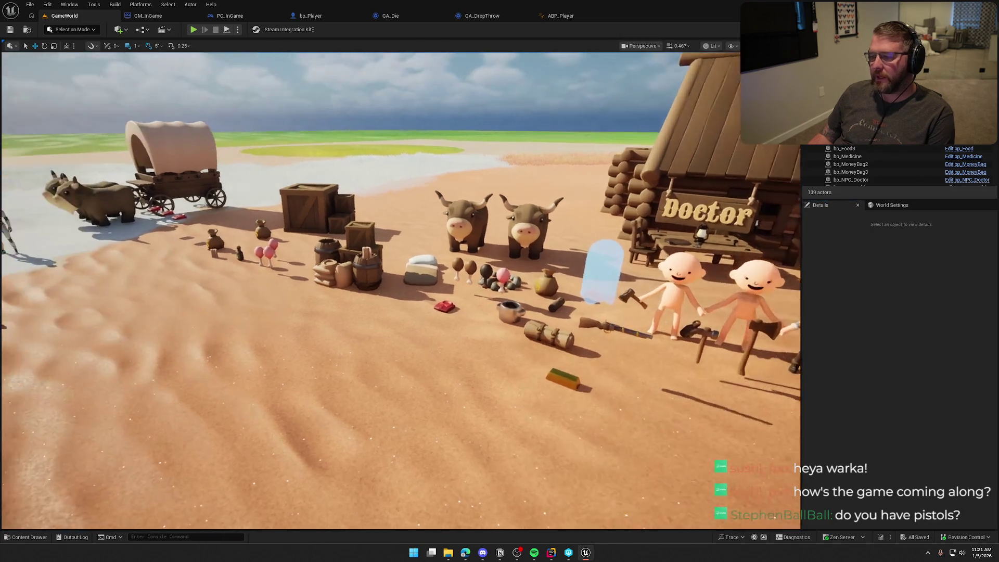
left_click_drag(718, 302, 781, 302)
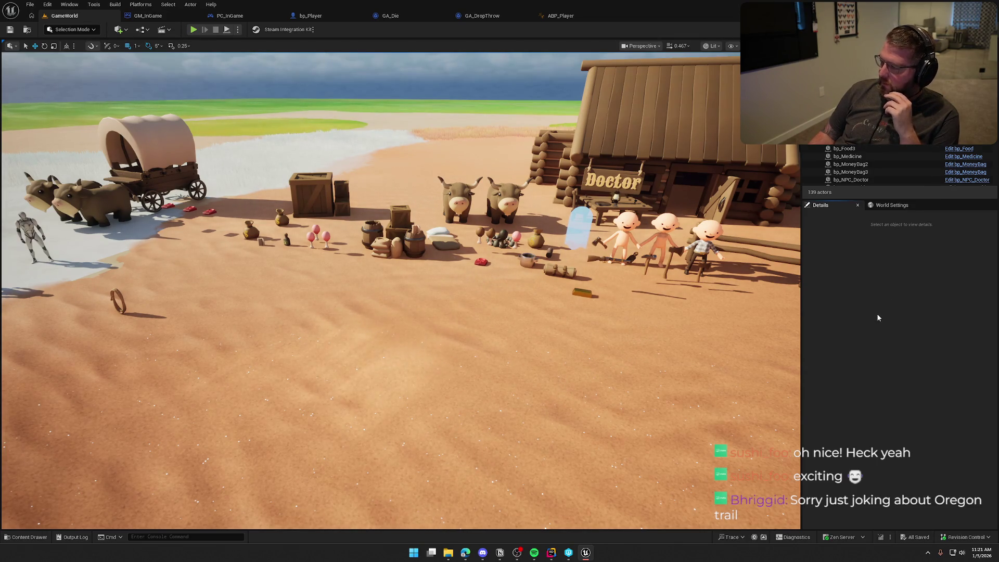
Open PC_InGame's Inputs graph and select the BeginPlay background-music nodes.
left_click(233, 16)
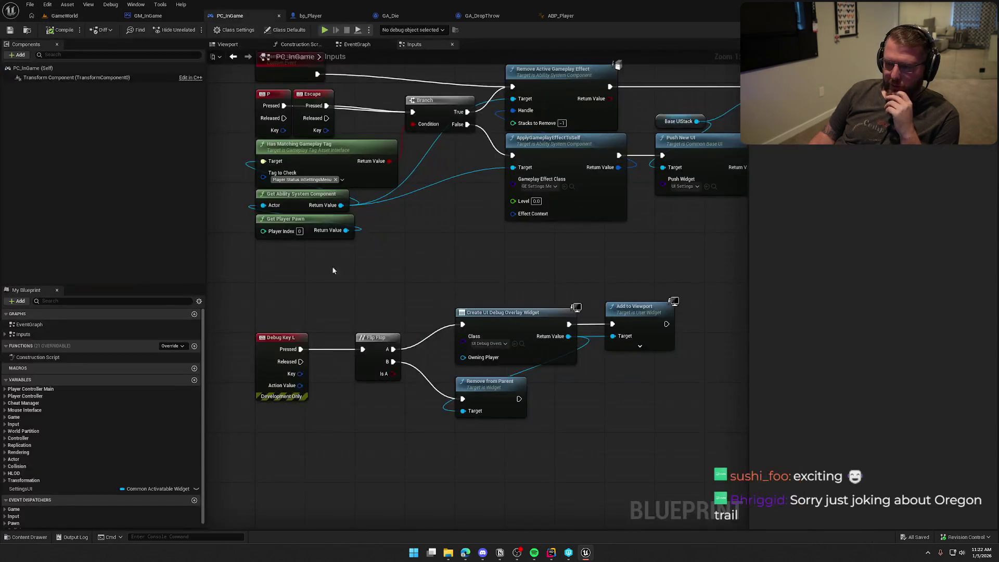
left_click_drag(284, 182, 636, 335)
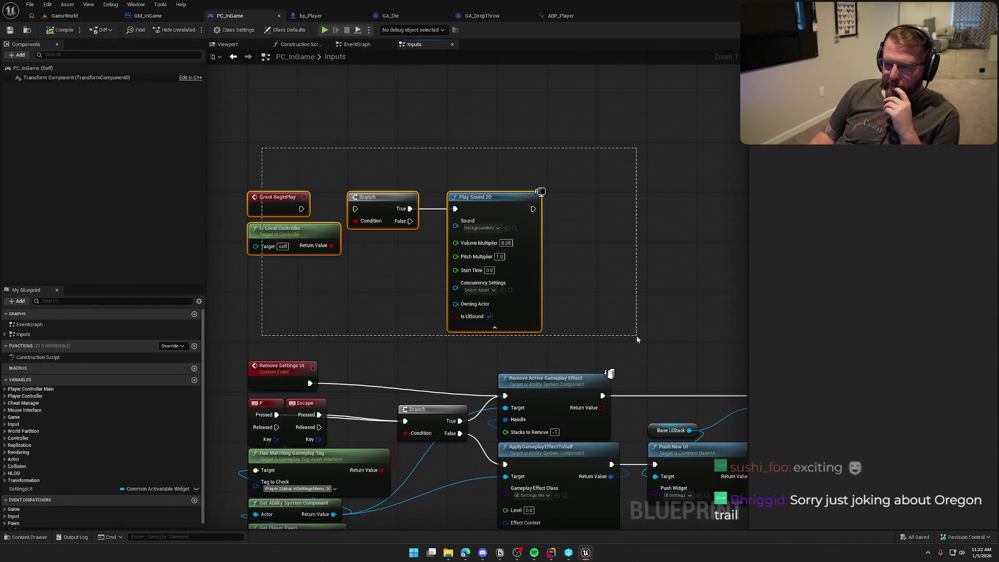
mouse_move(276, 152)
left_mouse_down()
mouse_move(609, 309)
mouse_move(613, 298)
mouse_move(244, 145)
mouse_move(337, 135)
mouse_move(295, 139)
left_mouse_up()
left_click(240, 140)
left_click_drag(362, 222, 344, 248)
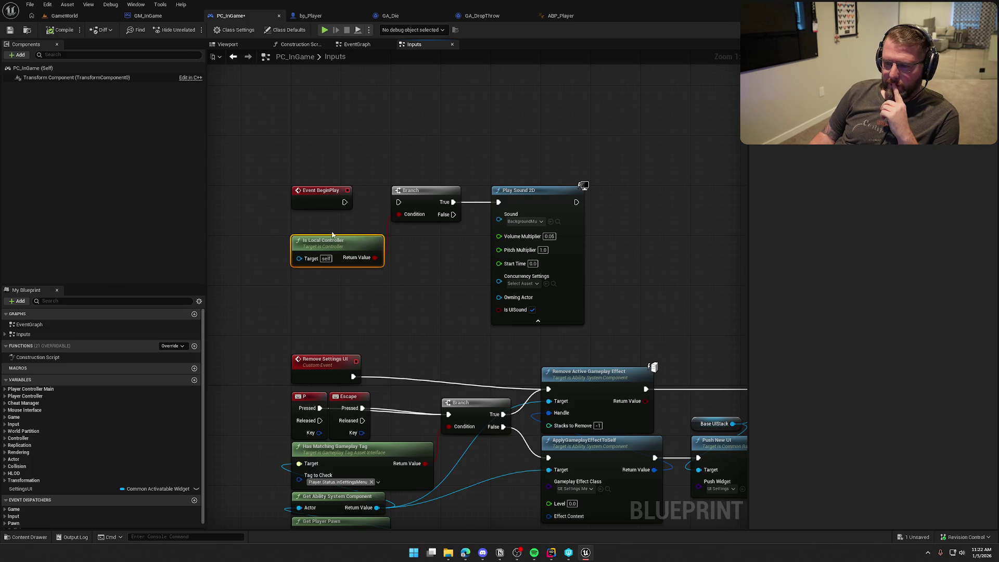
mouse_move(267, 130)
left_mouse_down()
mouse_move(334, 196)
mouse_move(634, 330)
left_mouse_up()
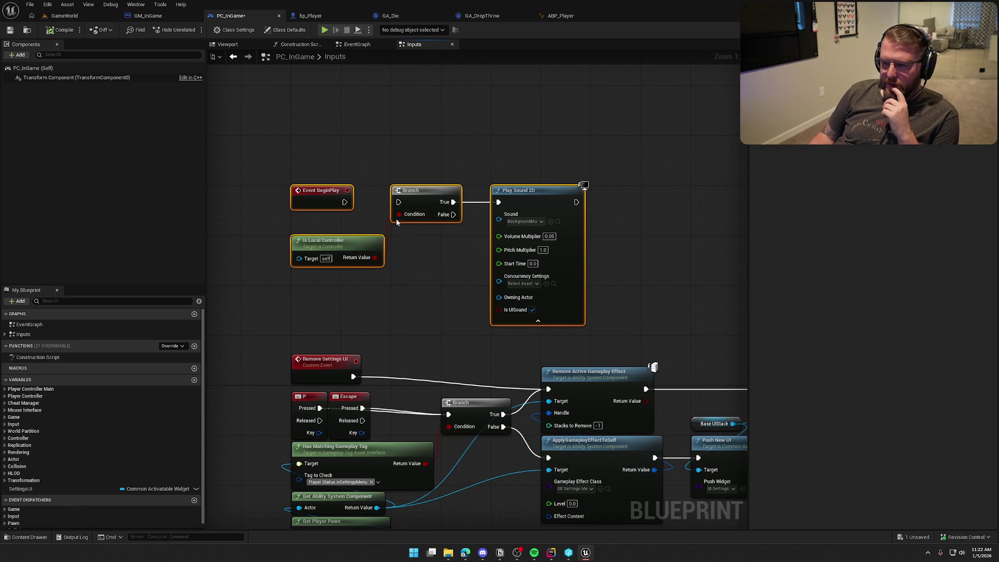
Delete Play Sound 2D, then Event BeginPlay, Is Local Controller and Branch.
mouse_move(367, 162)
left_mouse_down()
mouse_move(380, 186)
mouse_move(554, 321)
left_mouse_up()
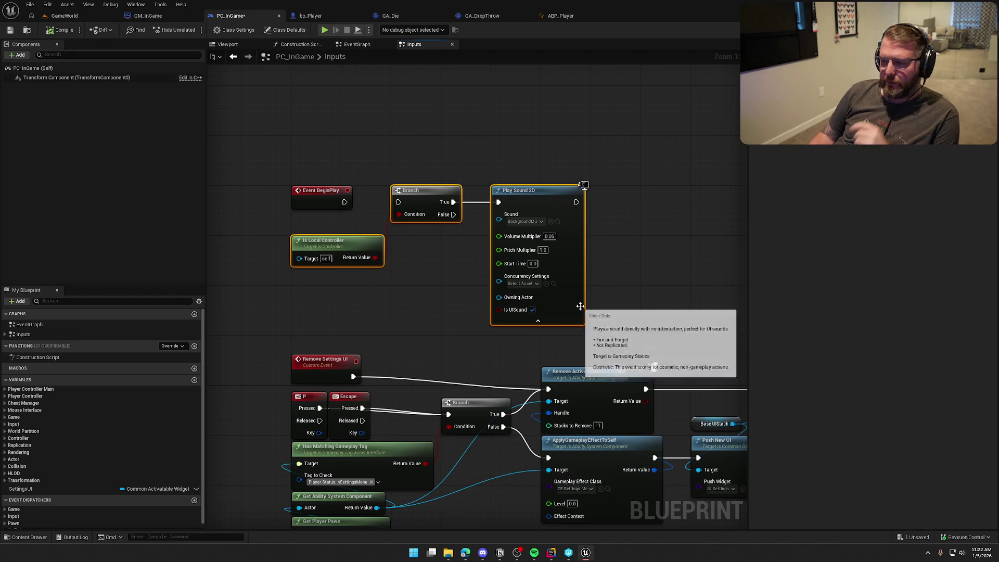
left_click(455, 276)
left_click_drag(495, 153, 609, 261)
key("Delete")
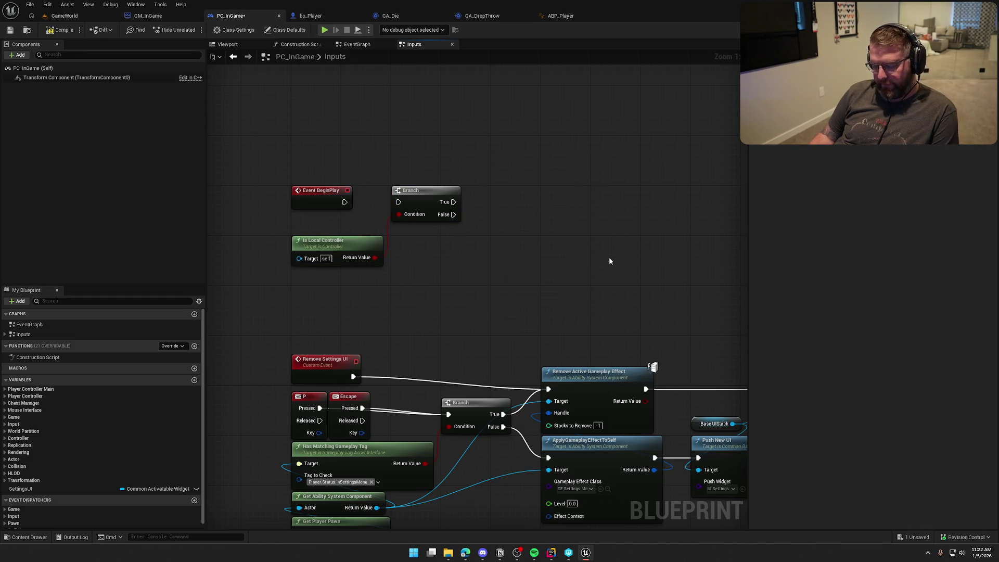
left_click_drag(526, 266, 274, 165)
key("Delete")
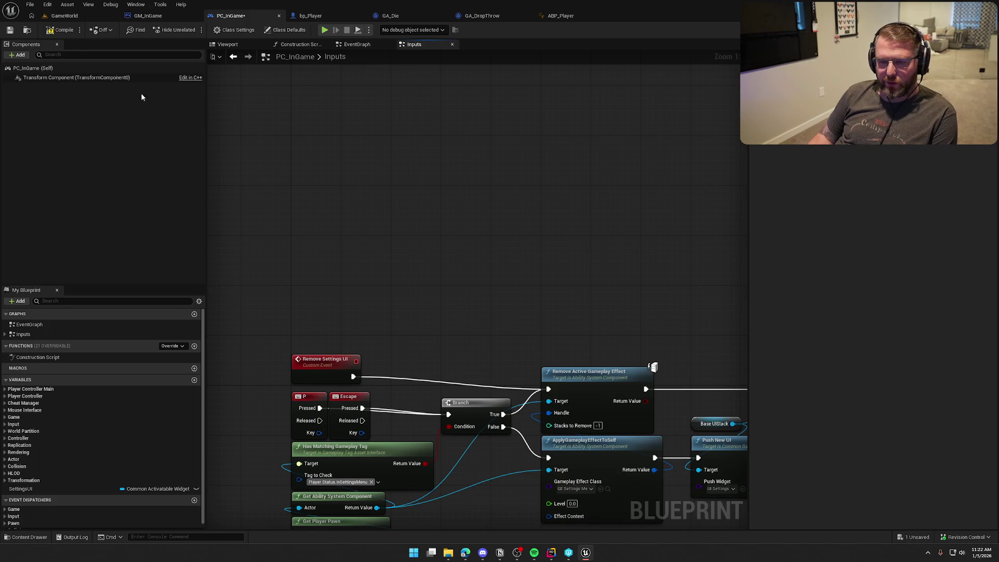
Open the TrailMap level from the Maps folder.
left_click(65, 15)
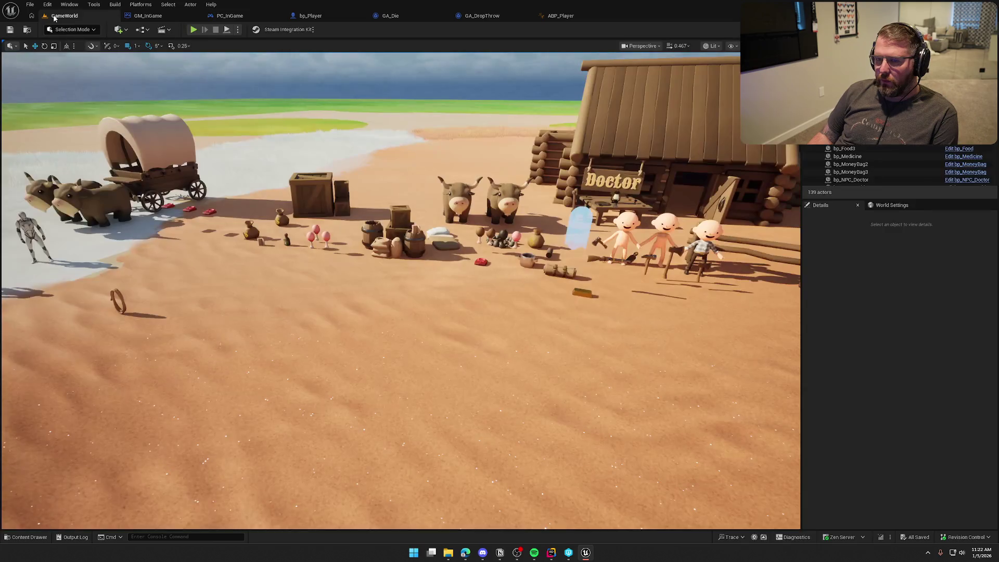
key("ctrl+space")
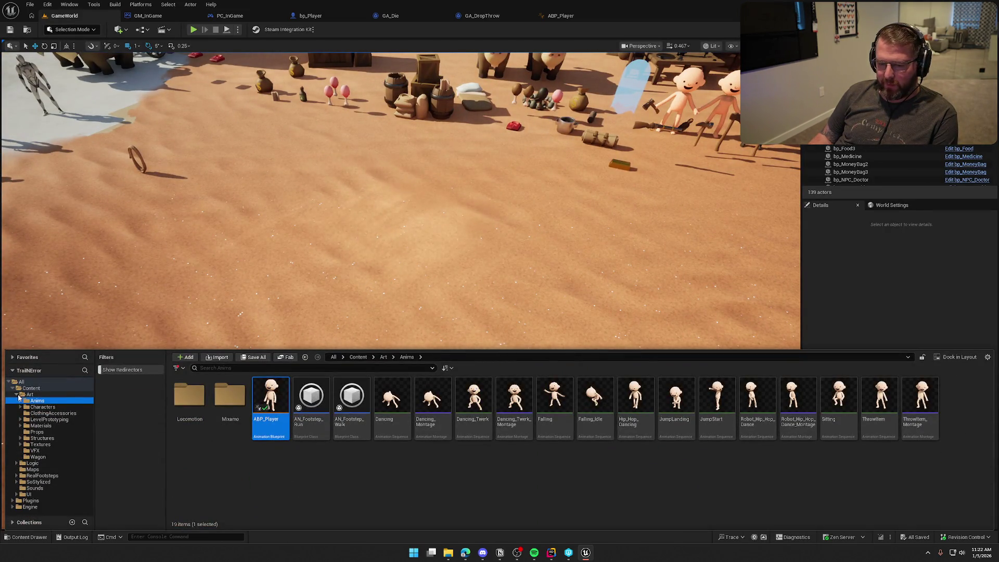
left_click(31, 388)
left_click(32, 407)
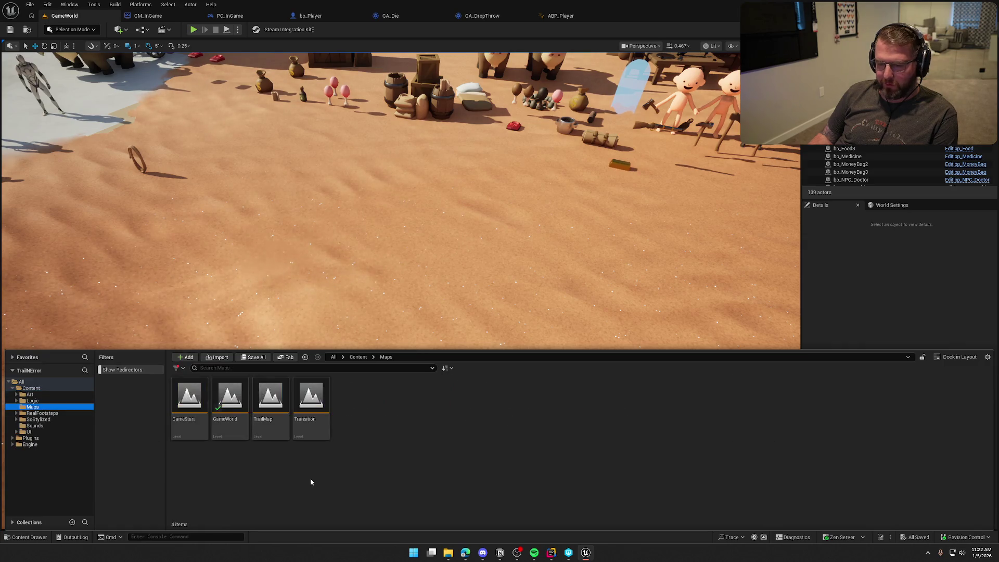
double_click(271, 398)
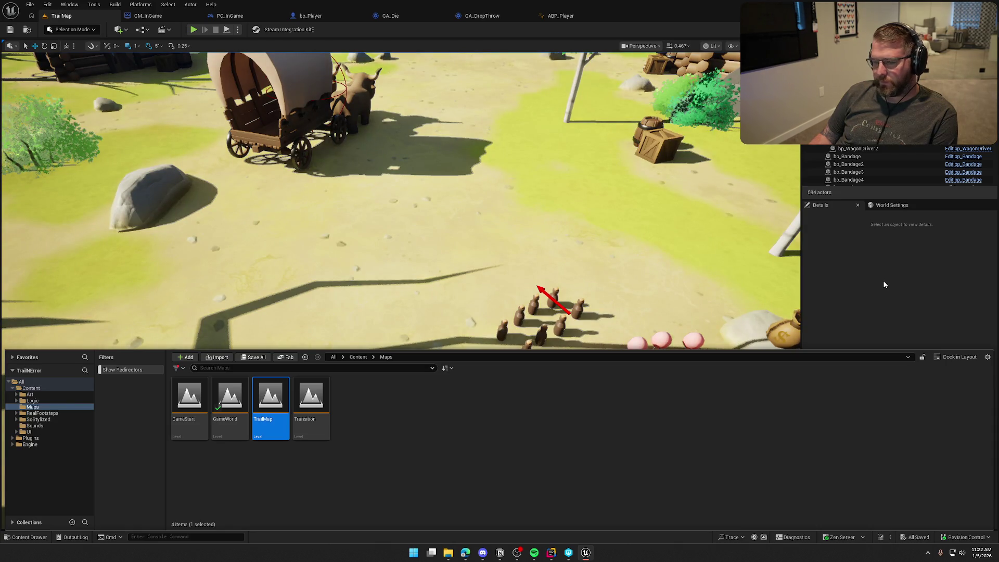
left_click(847, 285)
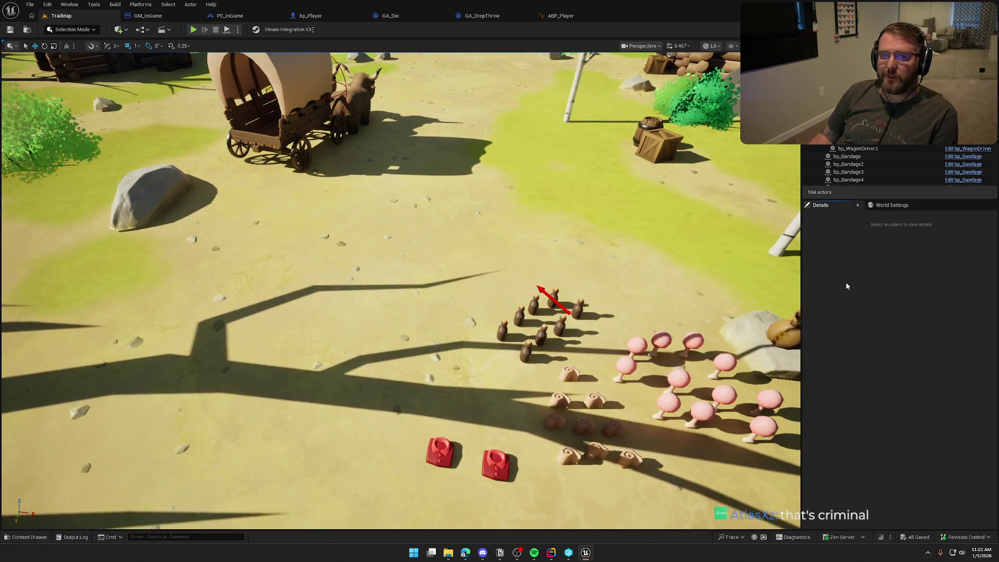
Open TrailMap's Level Blueprint and select the old nodes below Event BeginPlay.
left_click_drag(528, 244, 528, 203)
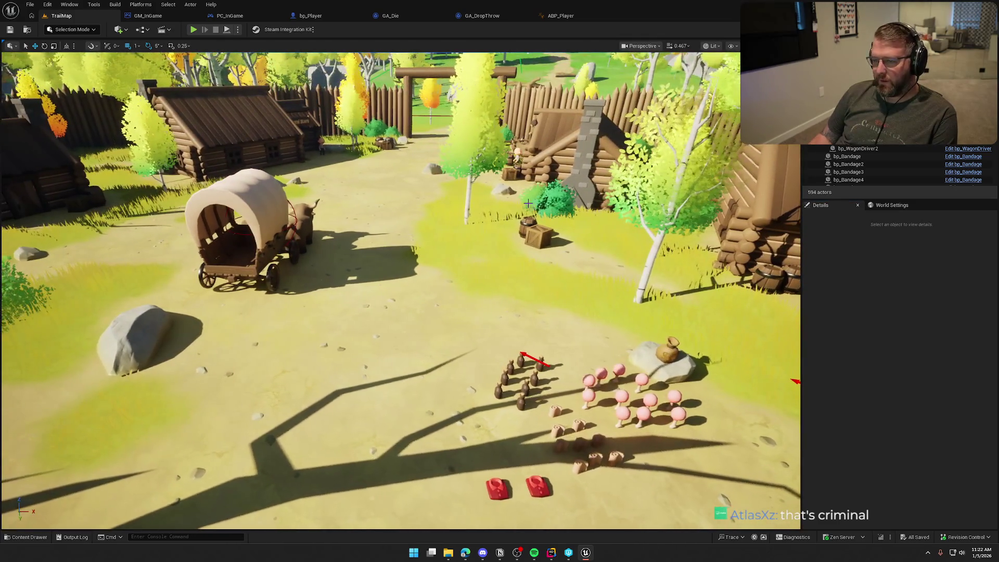
left_click(142, 30)
left_click(393, 210)
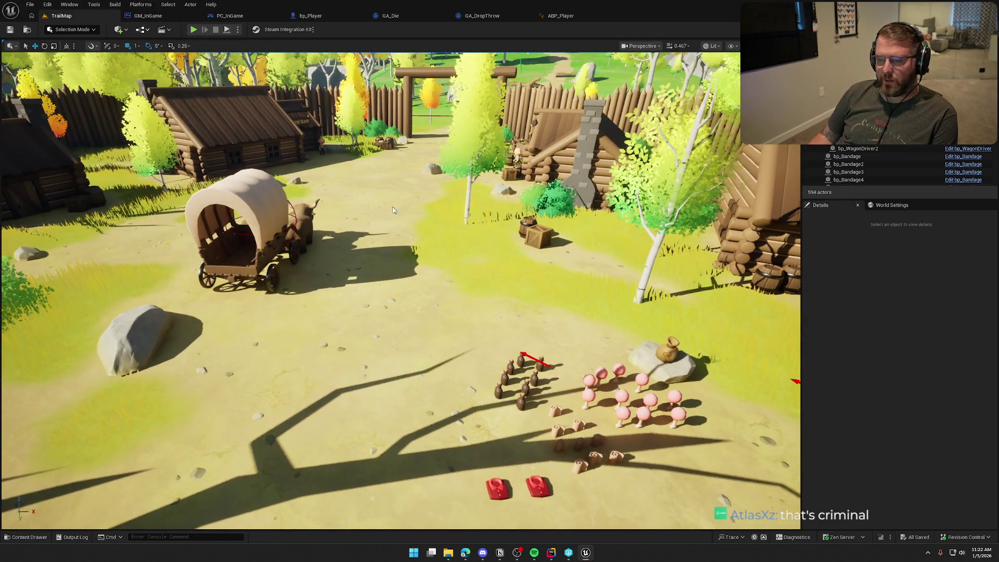
left_click_drag(341, 321, 287, 280)
Replace the old nodes with a pasted Play Sound 2D wired to Event BeginPlay.
key("Delete")
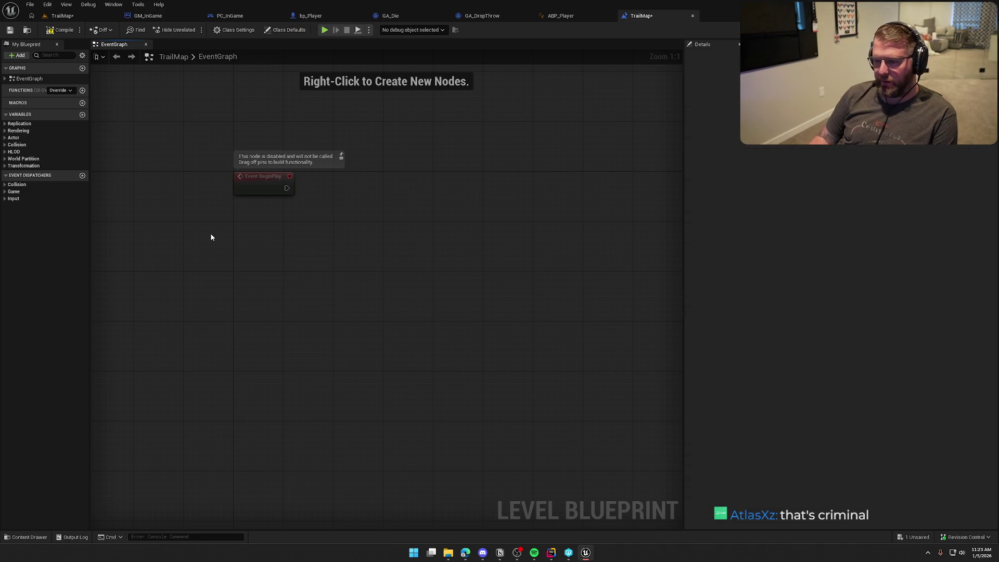
key("ctrl+v")
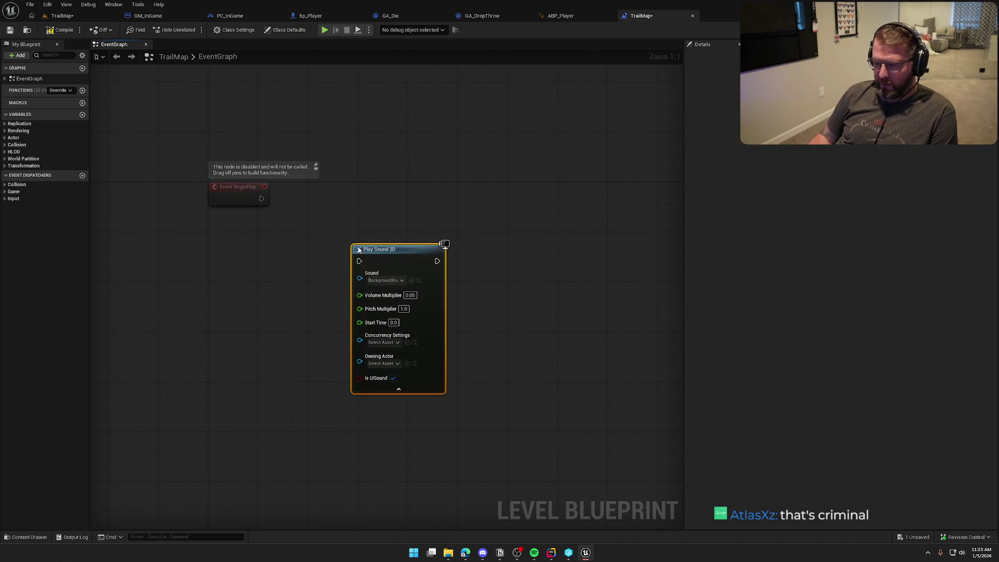
mouse_move(386, 253)
left_mouse_down()
mouse_move(404, 196)
mouse_move(393, 191)
left_mouse_up()
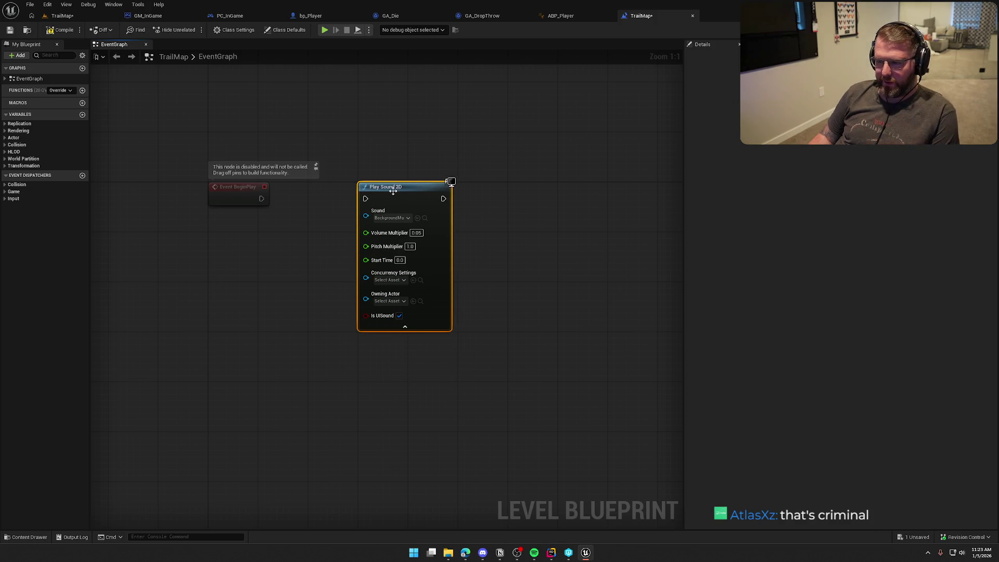
left_click(313, 229)
key("Home")
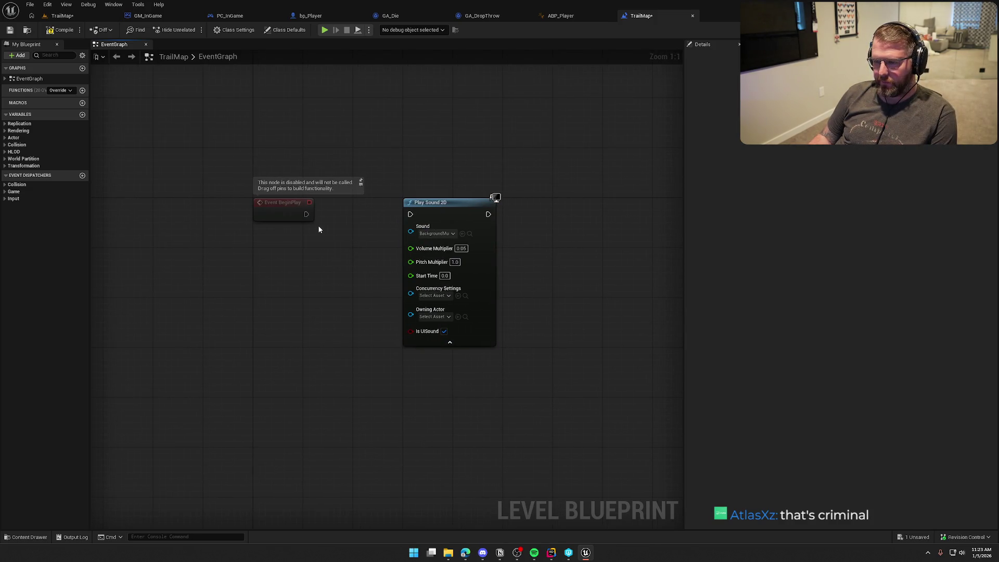
mouse_move(306, 214)
left_mouse_down()
mouse_move(411, 214)
mouse_move(377, 210)
mouse_move(391, 210)
left_mouse_up()
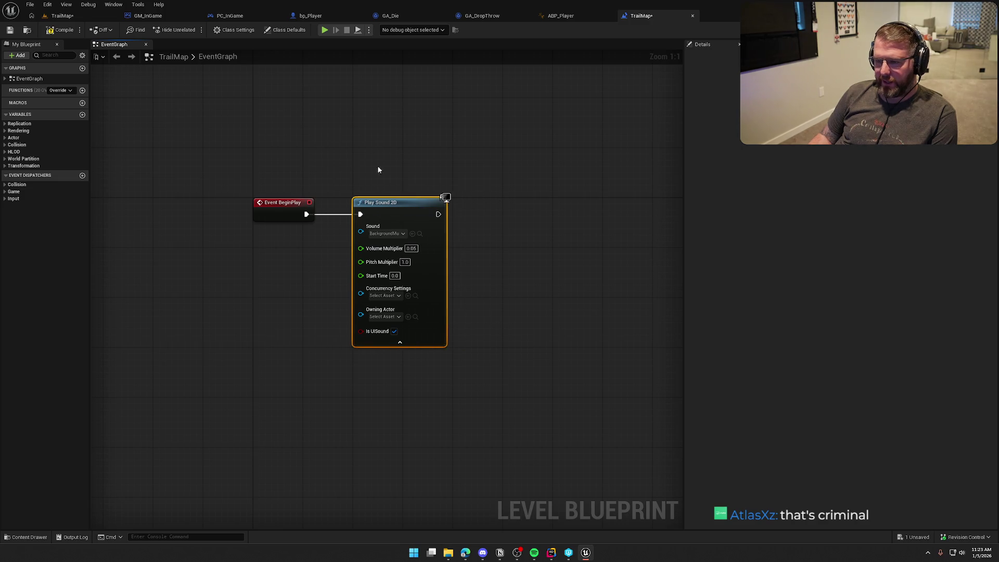
Tidy Play Sound 2D's position beside Event BeginPlay in the graph.
left_click(378, 170)
key("Home")
left_click_drag(296, 172, 617, 459)
left_click_drag(229, 161, 622, 486)
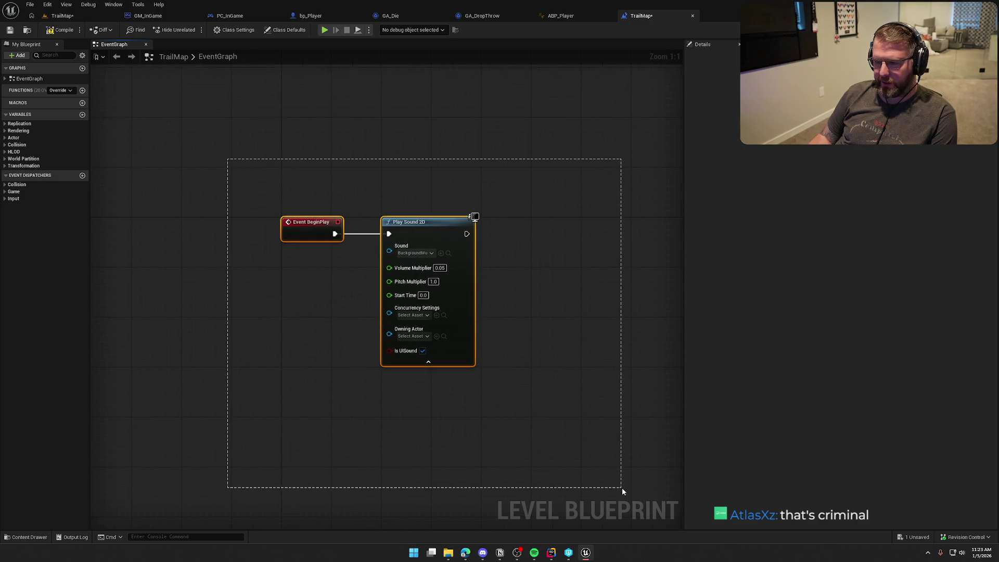
left_click_drag(231, 146, 579, 472)
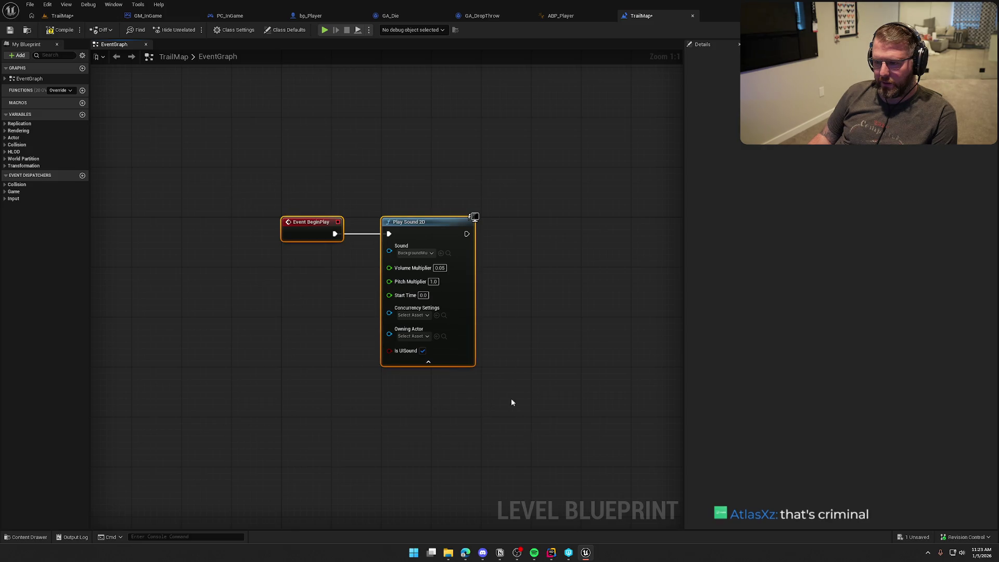
left_click(388, 184)
left_click_drag(370, 185, 541, 451)
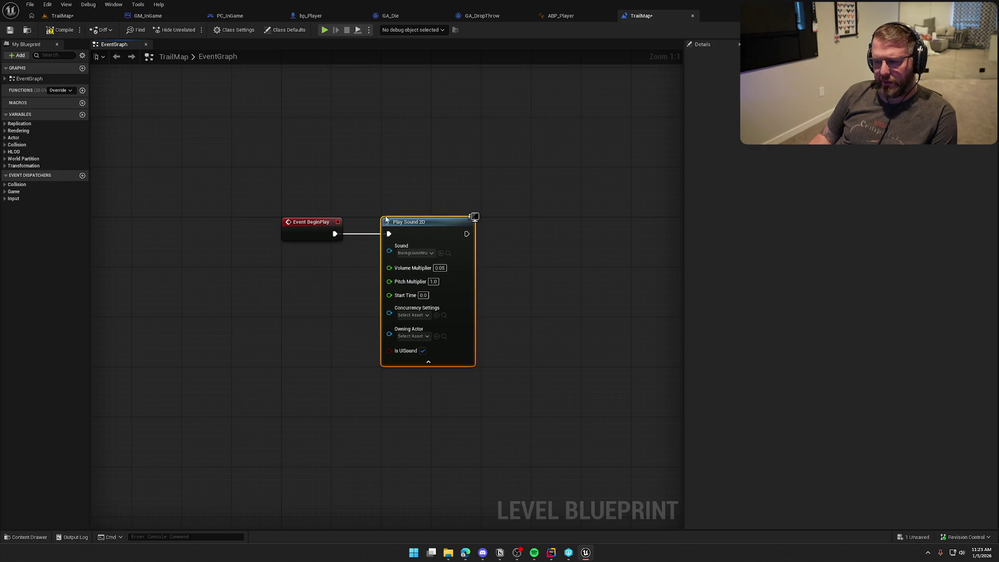
mouse_move(447, 232)
left_mouse_down()
mouse_move(497, 232)
mouse_move(448, 229)
left_mouse_up()
left_click(408, 180)
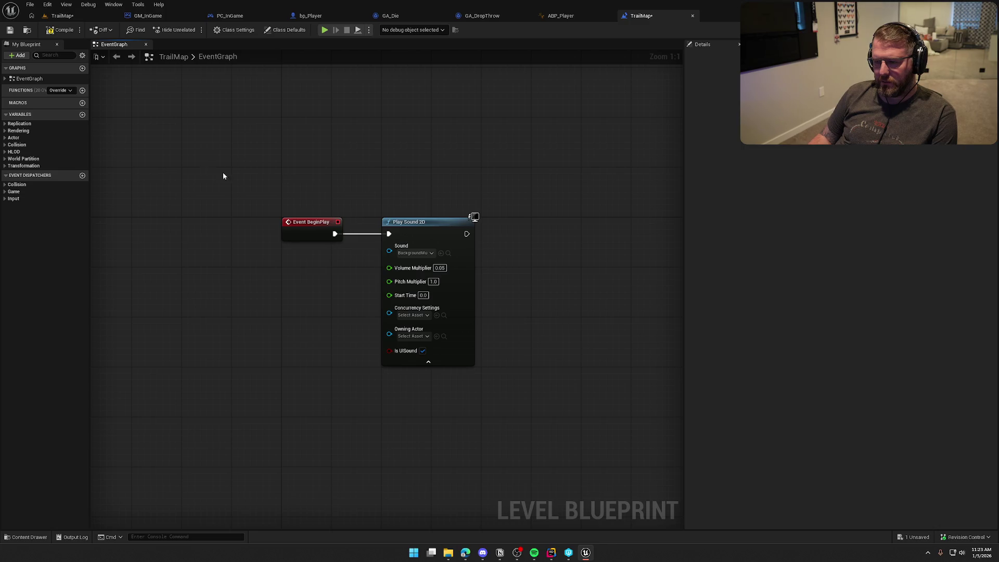
left_click_drag(223, 174, 223, 159)
Save TrailMap by checking out the map, then look over the BeginPlay music graph.
key("ctrl+s")
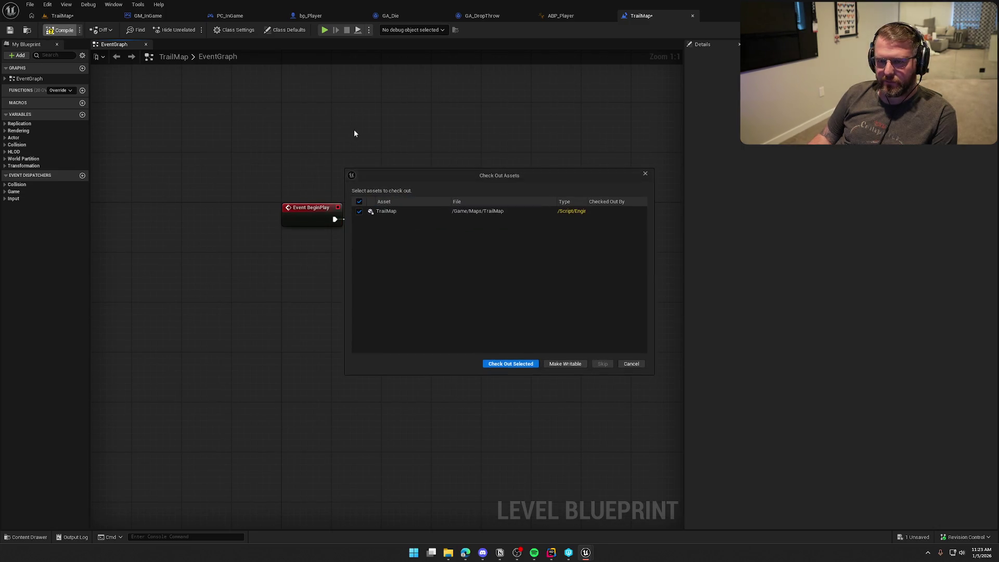
left_click(531, 365)
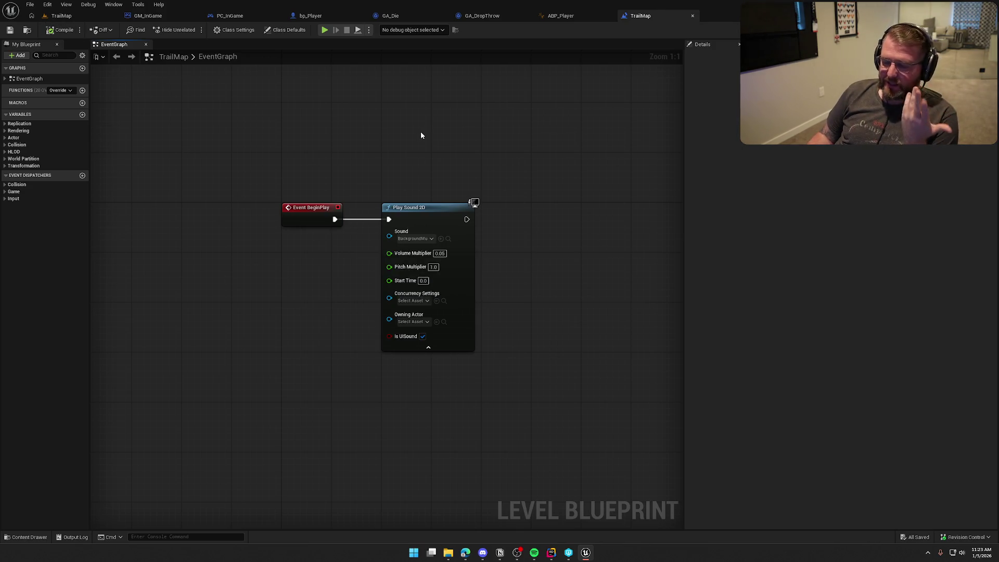
left_click_drag(422, 135, 419, 163)
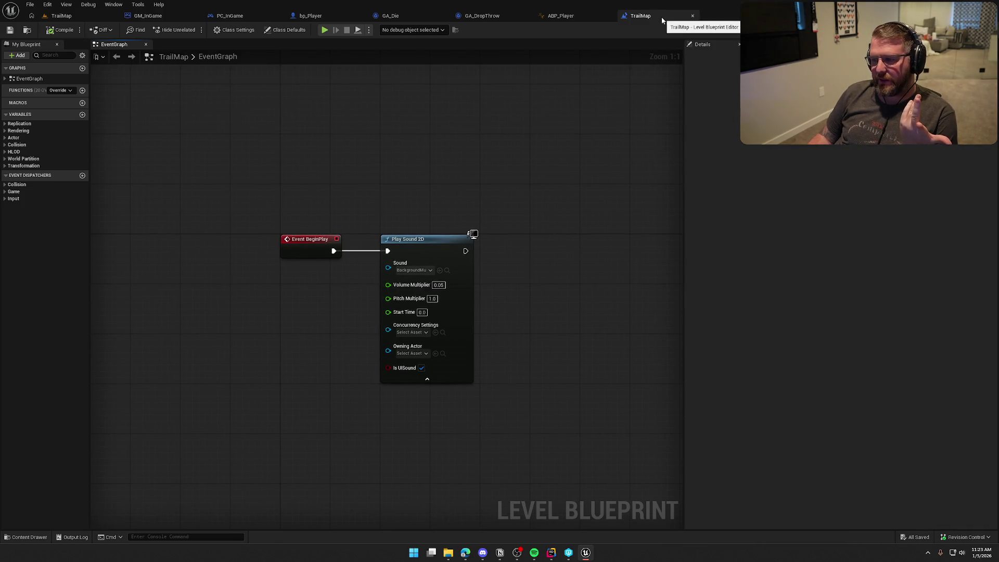
left_click_drag(244, 151, 623, 419)
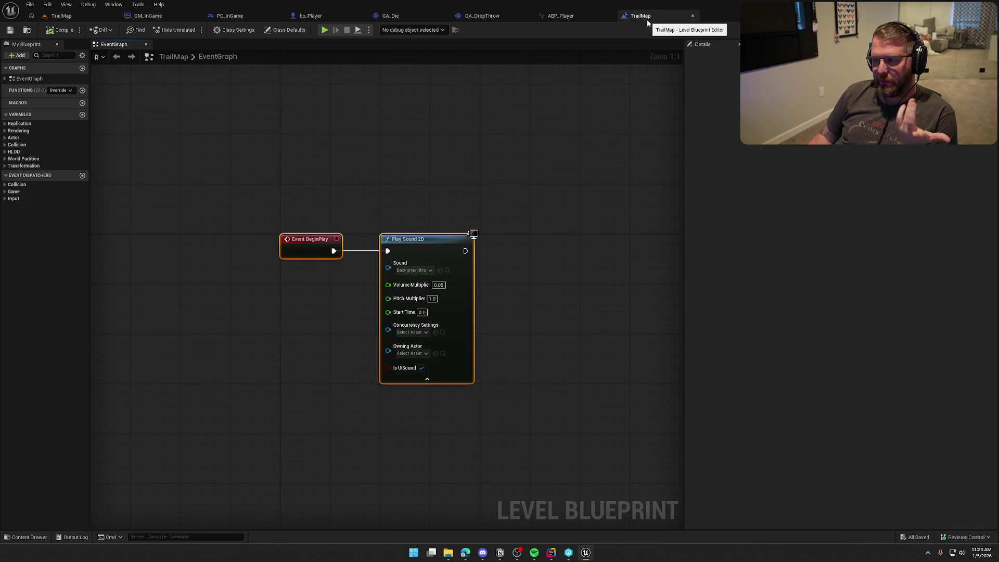
left_click(554, 311)
left_click_drag(533, 267, 478, 181)
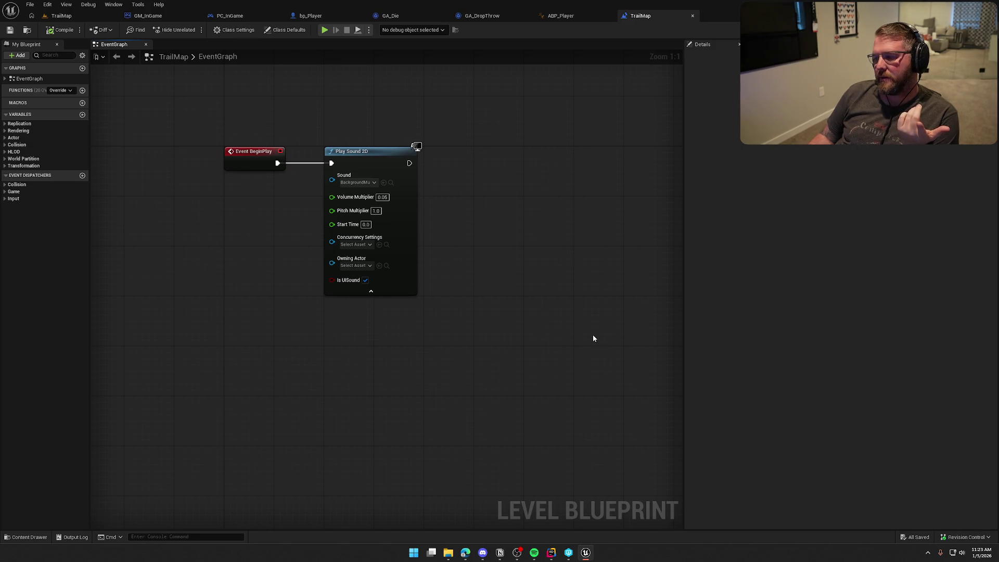
Delete Play Sound 2D, compile, save TrailMap and close the level blueprint editor.
mouse_move(567, 331)
left_mouse_down()
mouse_move(334, 116)
mouse_move(311, 107)
left_mouse_up()
key("Delete")
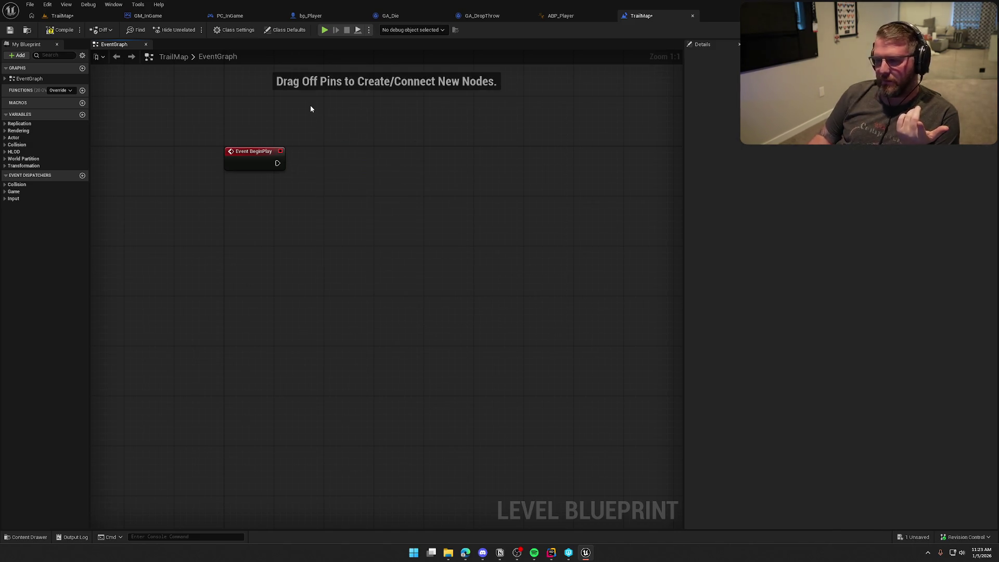
left_click(60, 30)
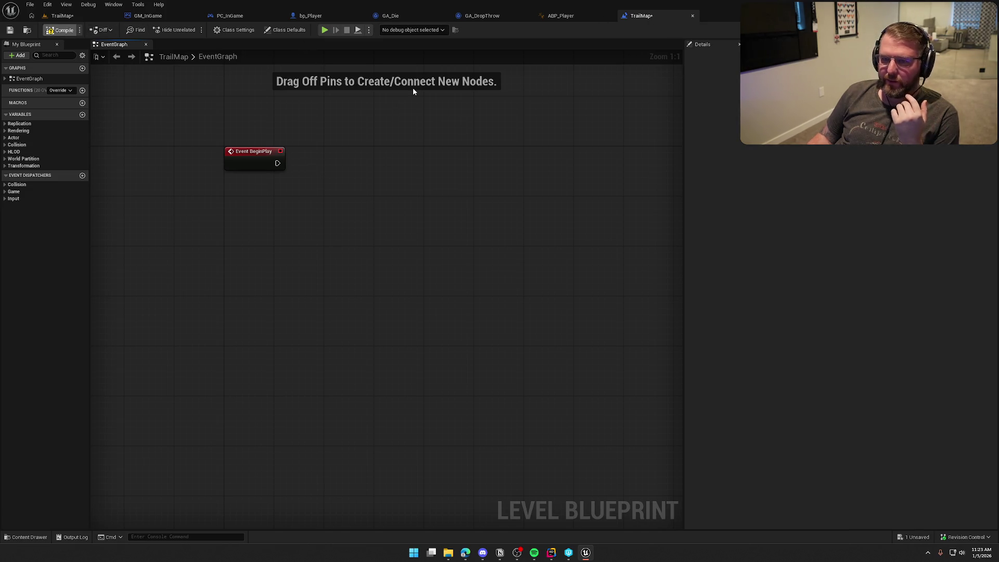
key("ctrl+s")
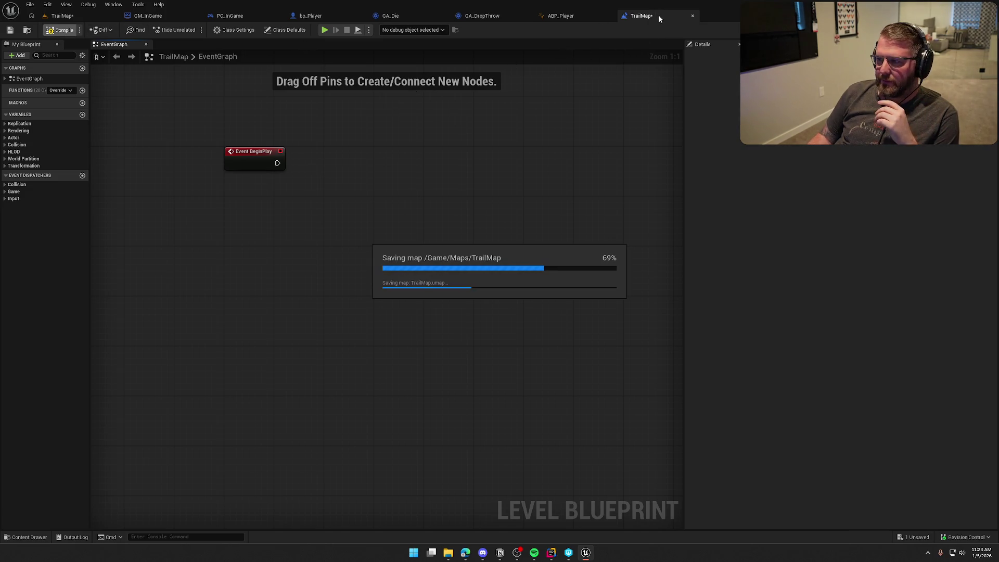
left_click(692, 16)
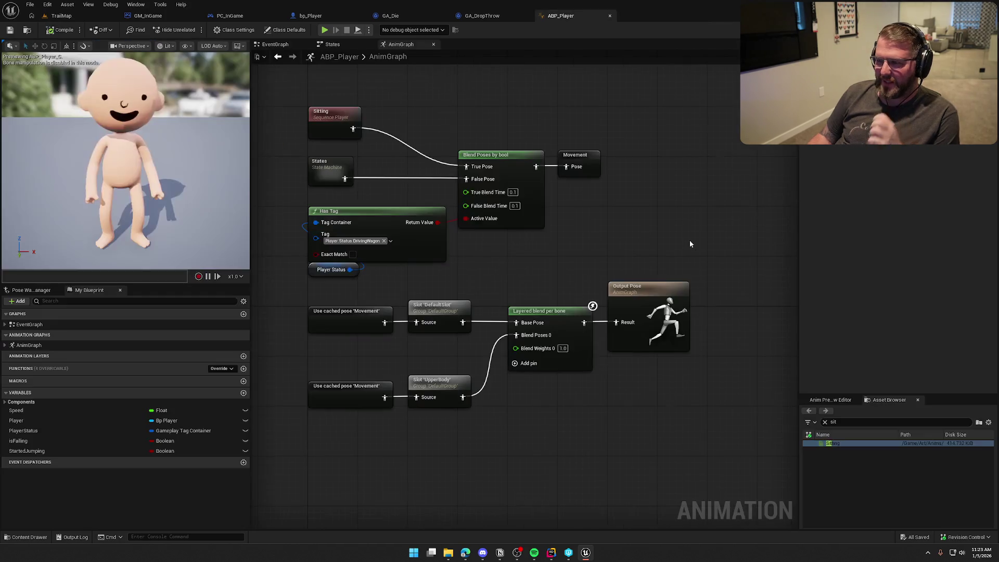
Go to Content/Logic/Actors from the TrailMap level and start a new Blueprint Class.
left_click(61, 16)
left_click_drag(581, 299, 581, 322)
key("ctrl+space")
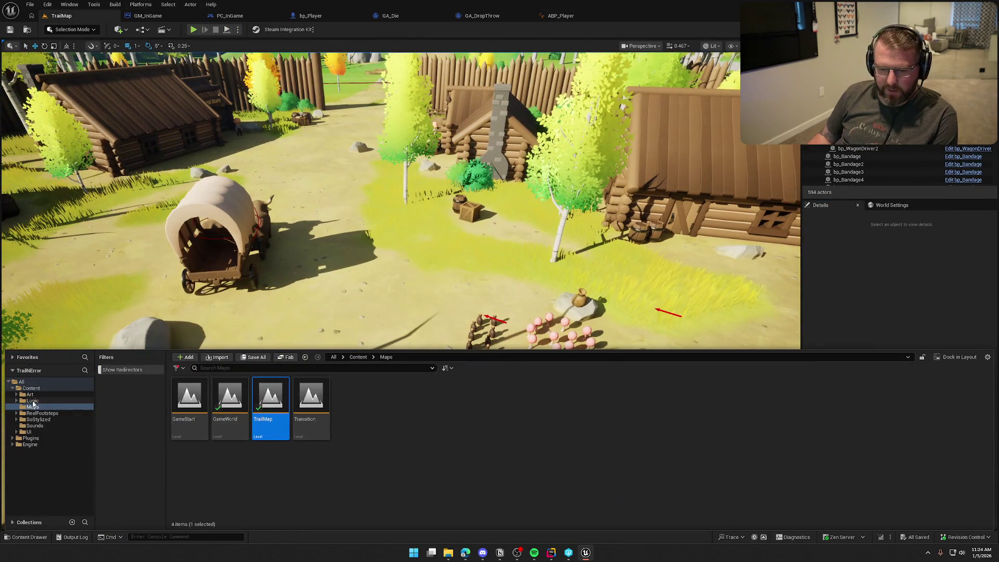
left_click(32, 401)
double_click(189, 400)
right_click(373, 436)
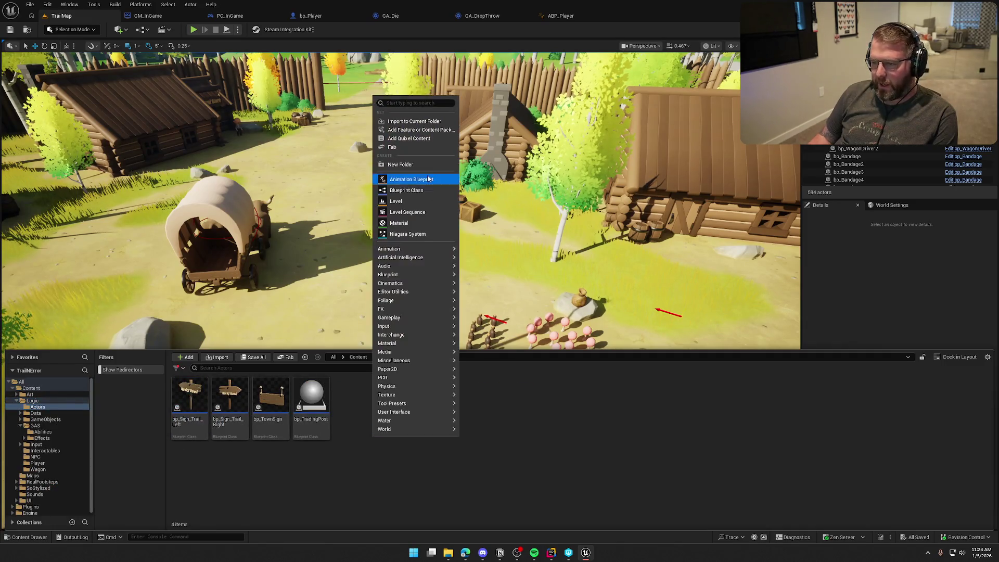
left_click(422, 194)
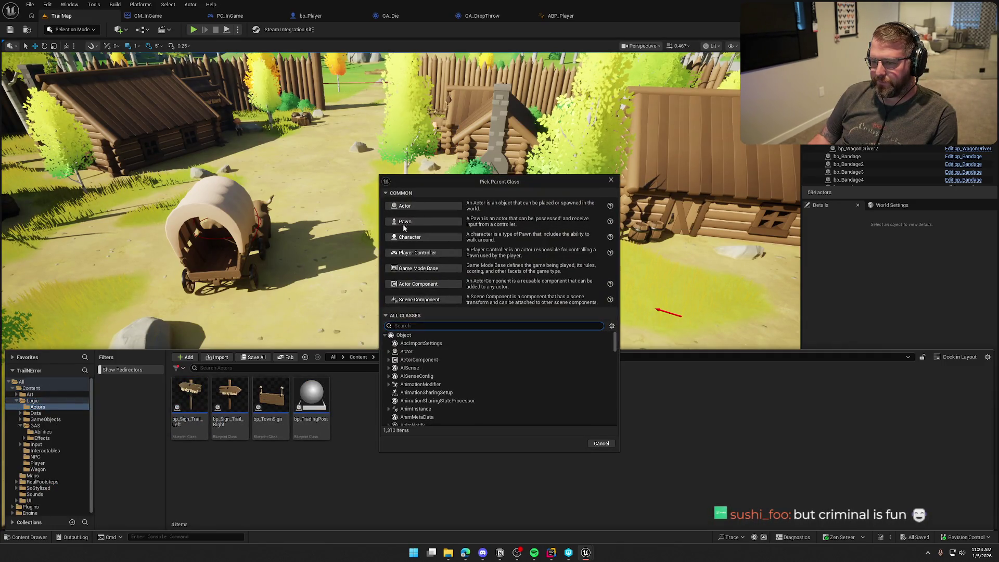
Make an Actor-based blueprint named bp_GameMusic and save it.
left_click(408, 206)
type("bp_")
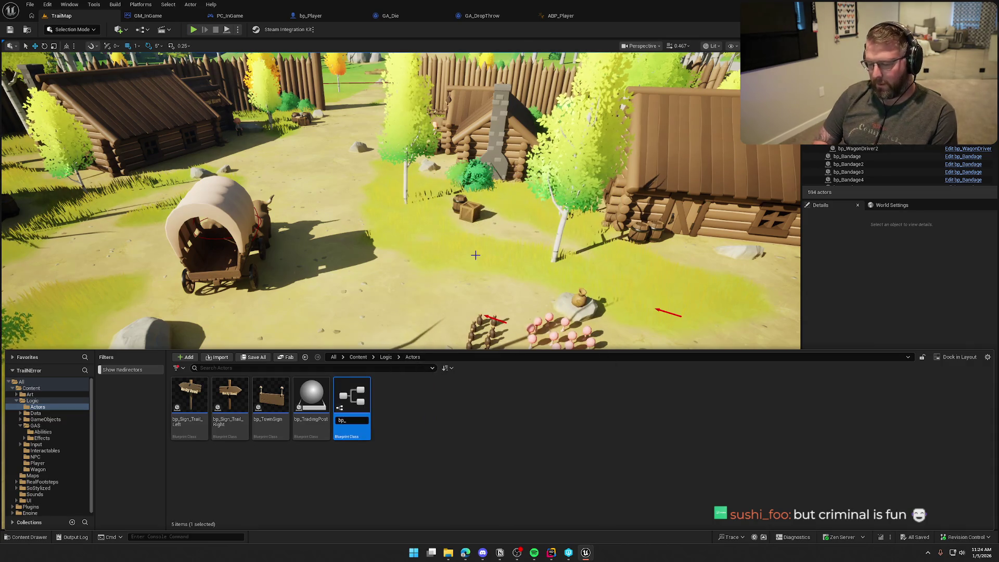
type("GameMusic")
key("Return")
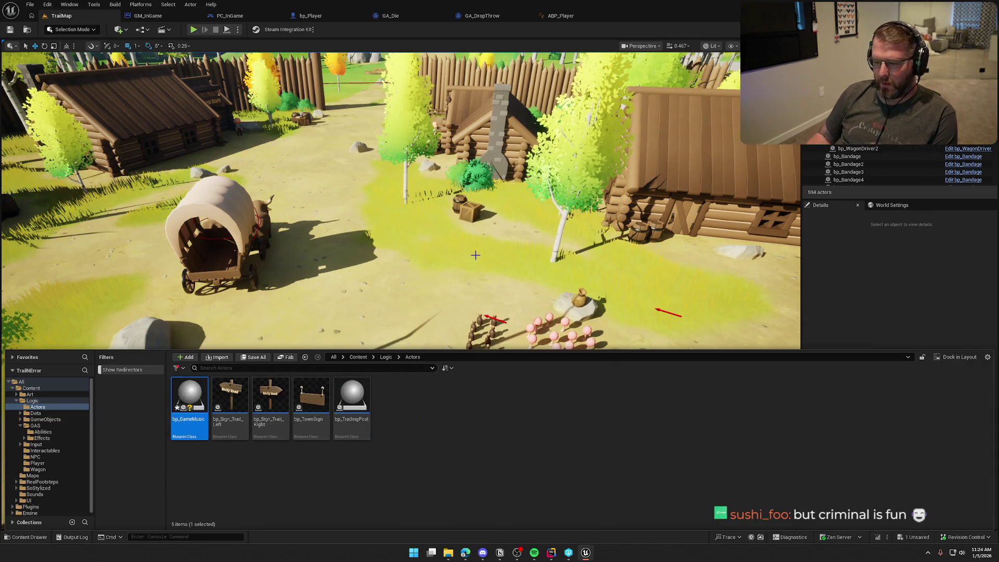
key("ctrl+s")
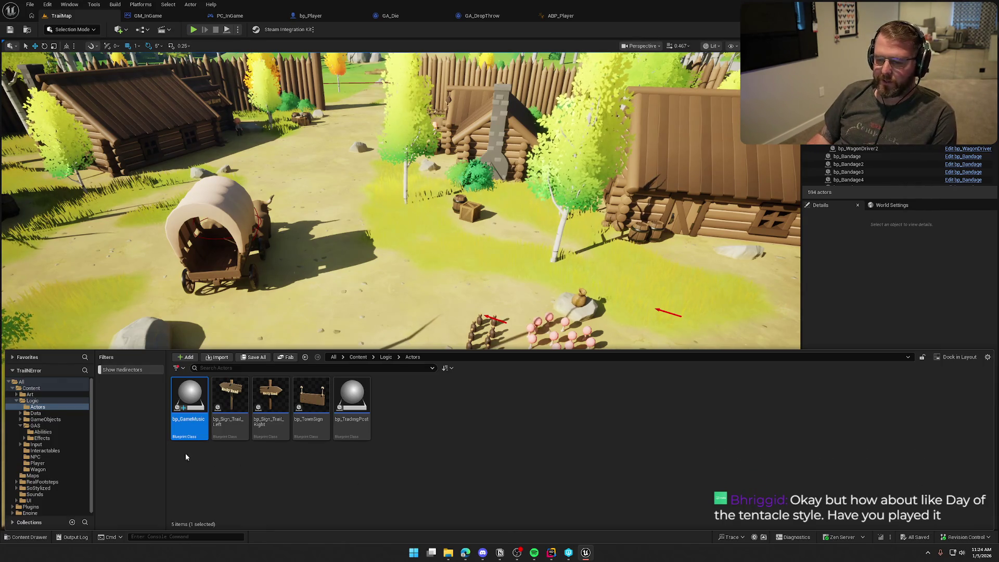
Delete the ActorBeginOverlap and Tick nodes from bp_GameMusic's Event Graph and save.
double_click(188, 398)
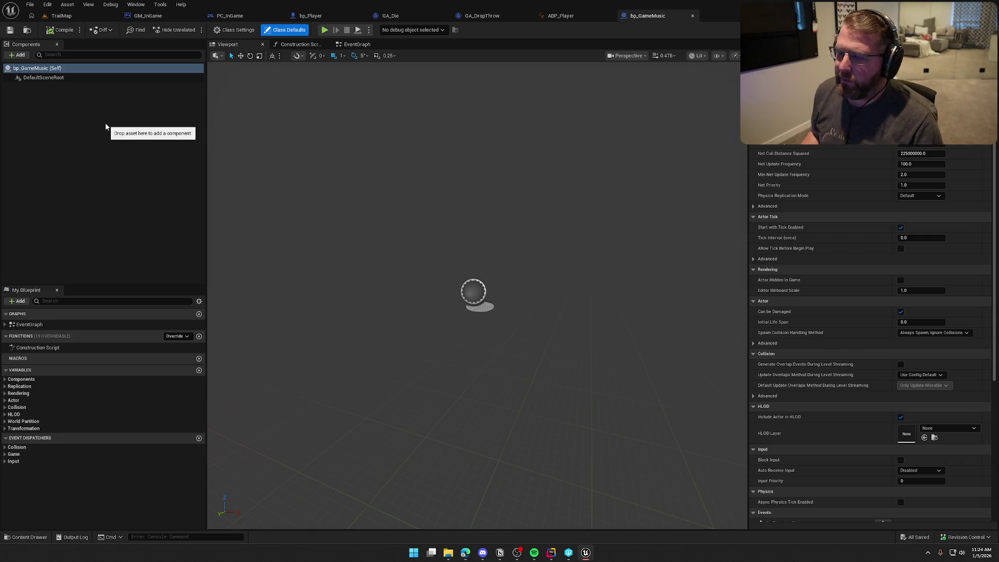
left_click(357, 44)
left_click_drag(274, 196, 459, 392)
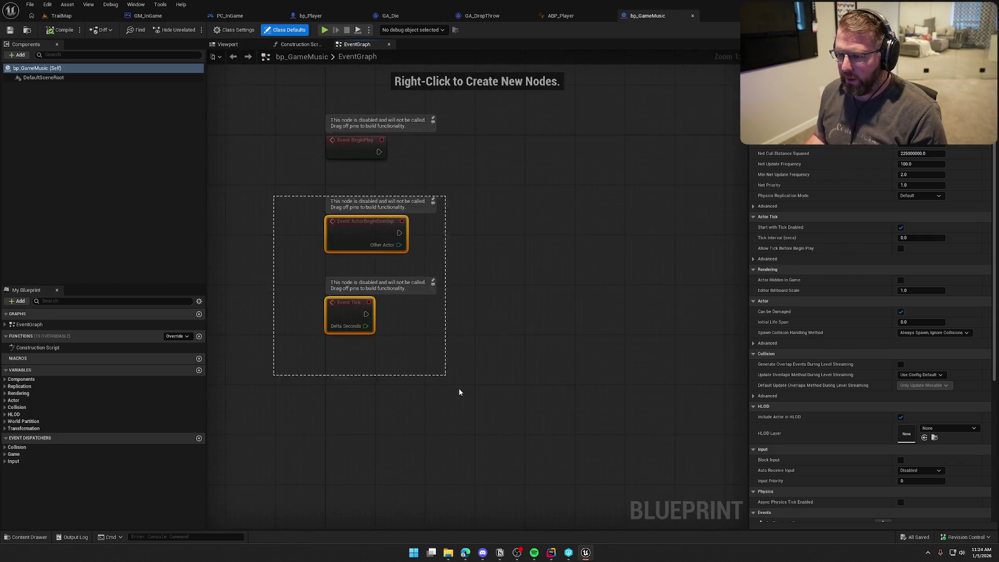
key("Delete")
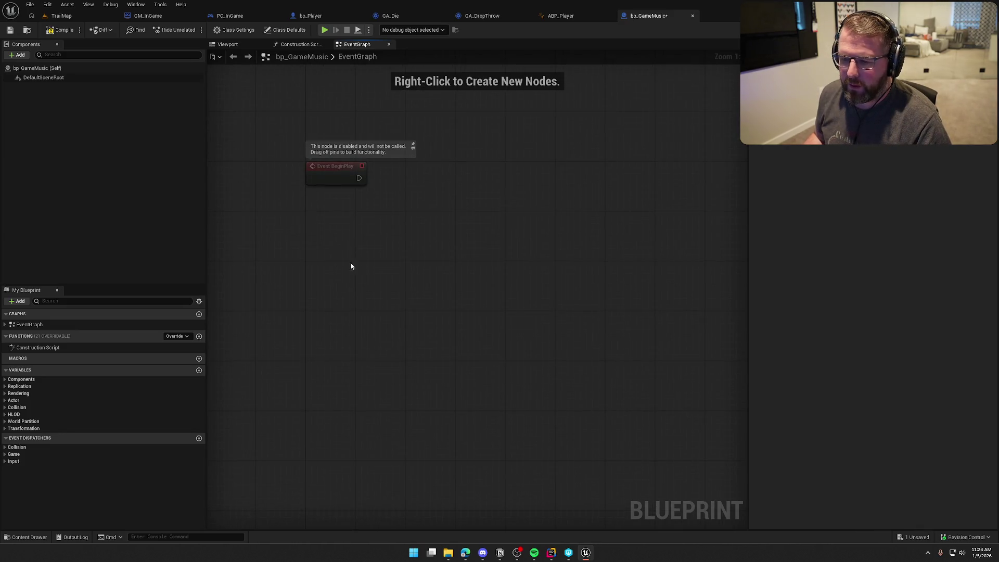
key("ctrl+s")
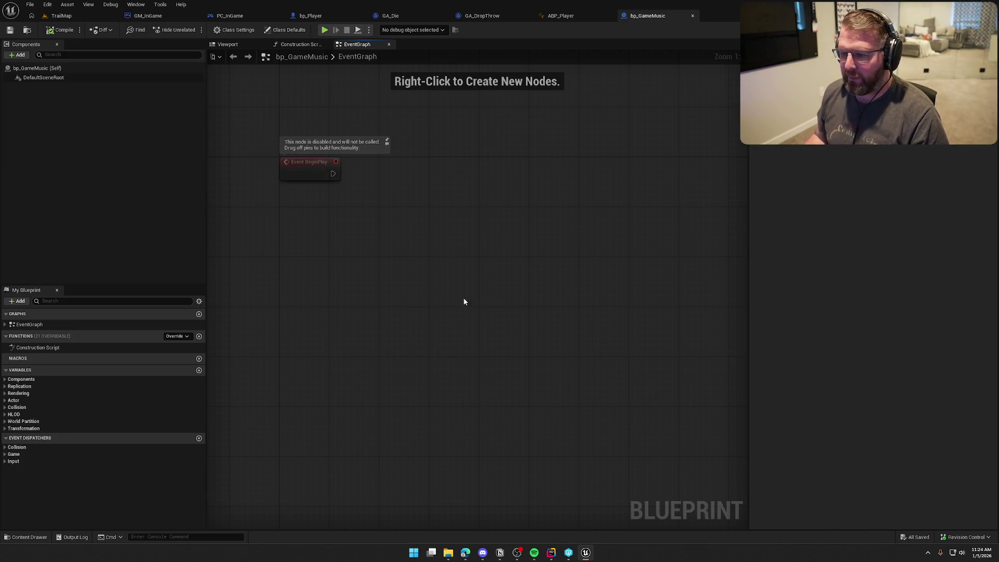
left_click_drag(464, 302, 479, 332)
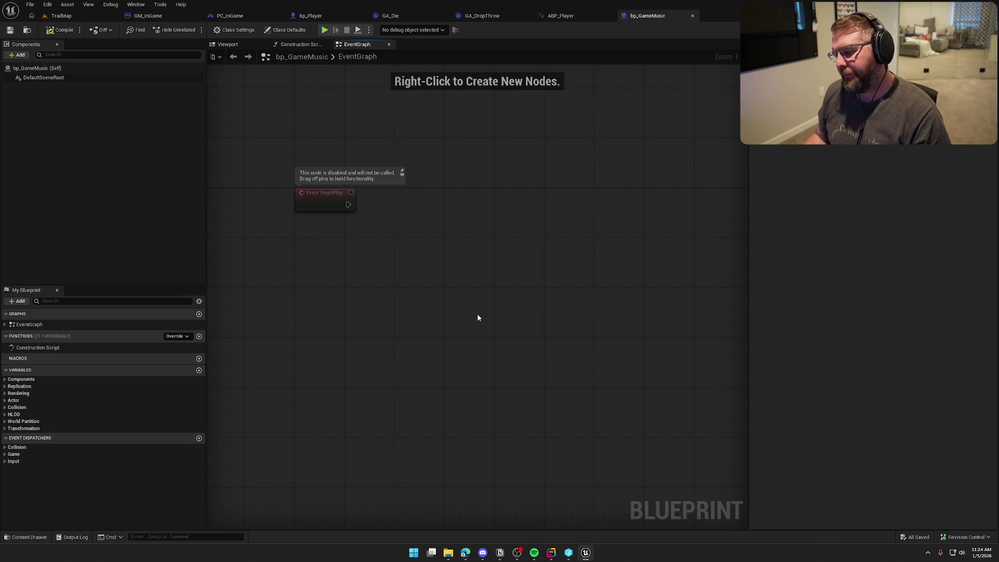
left_click_drag(477, 318, 441, 312)
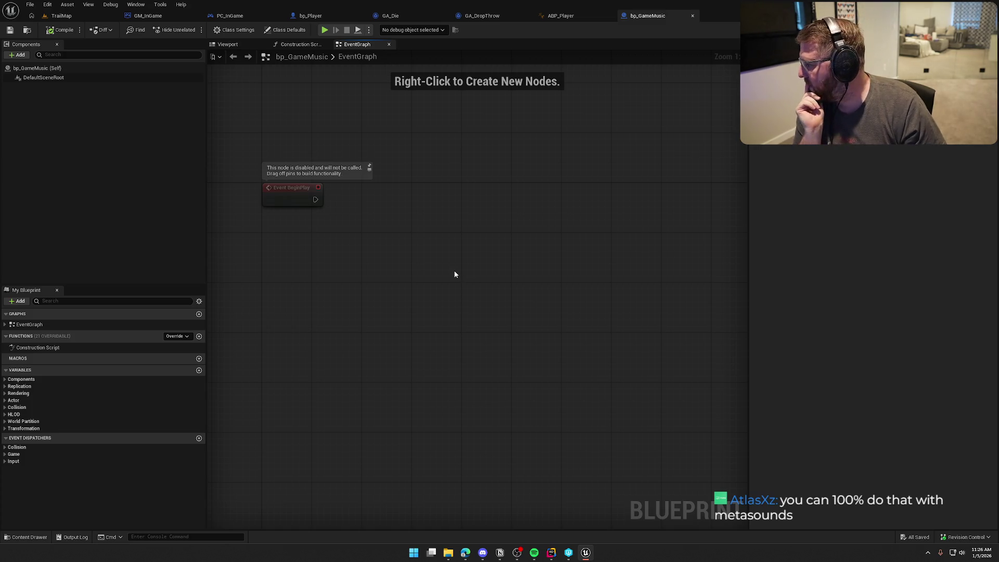
Create a MetaSound Source named MS_GameMusic in the Sounds folder and save it.
key("ctrl+space")
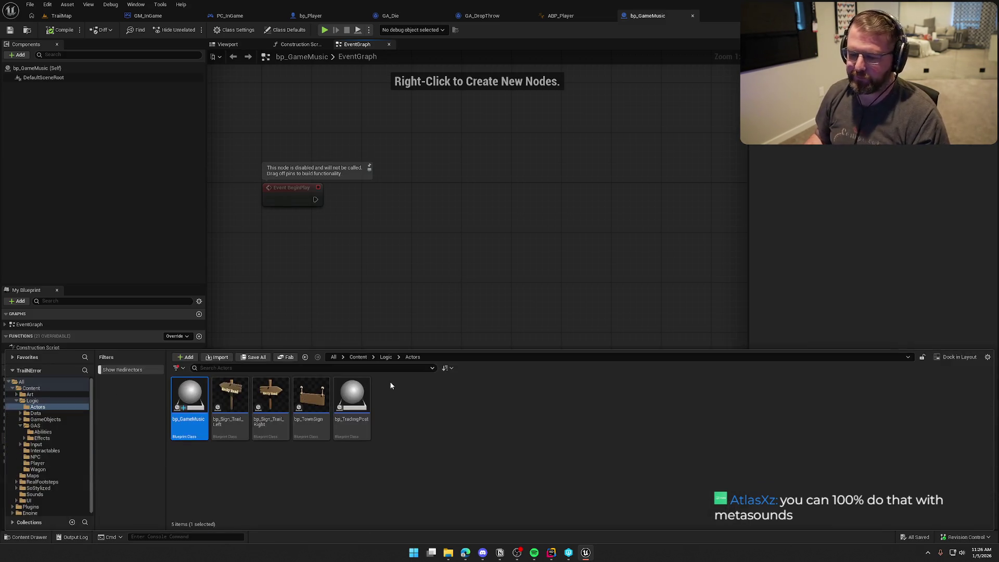
left_click(37, 495)
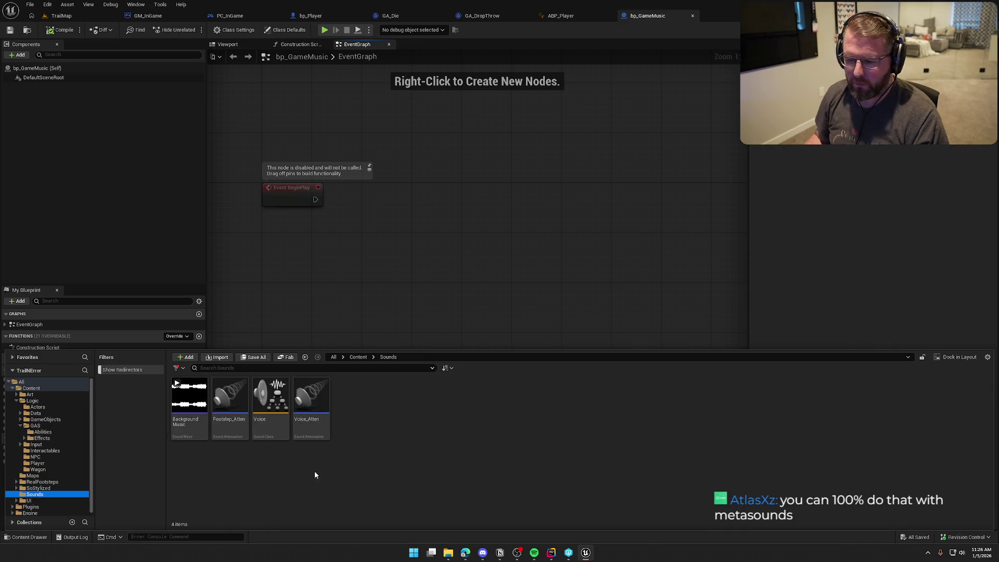
right_click(389, 421)
type("meta")
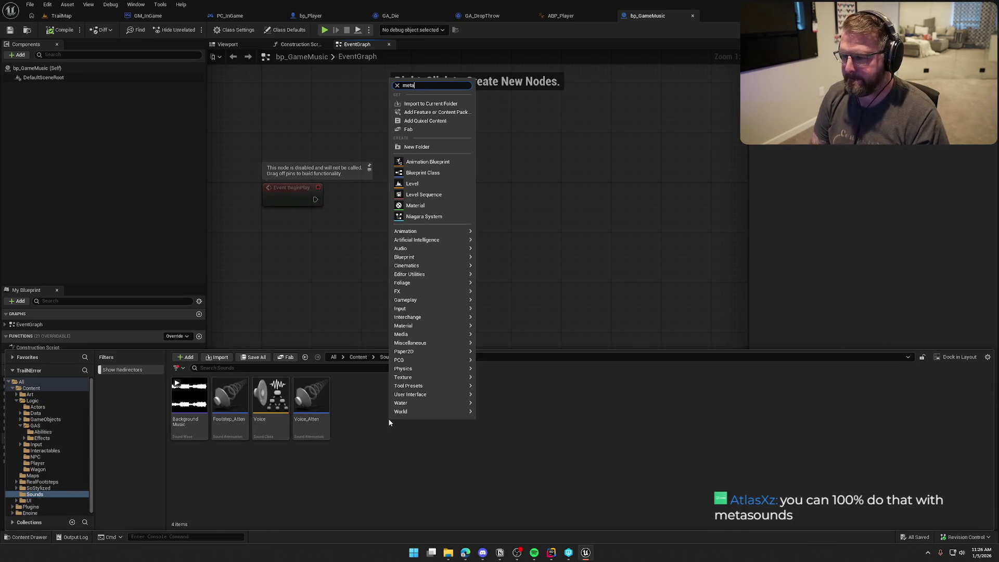
mouse_move(419, 117)
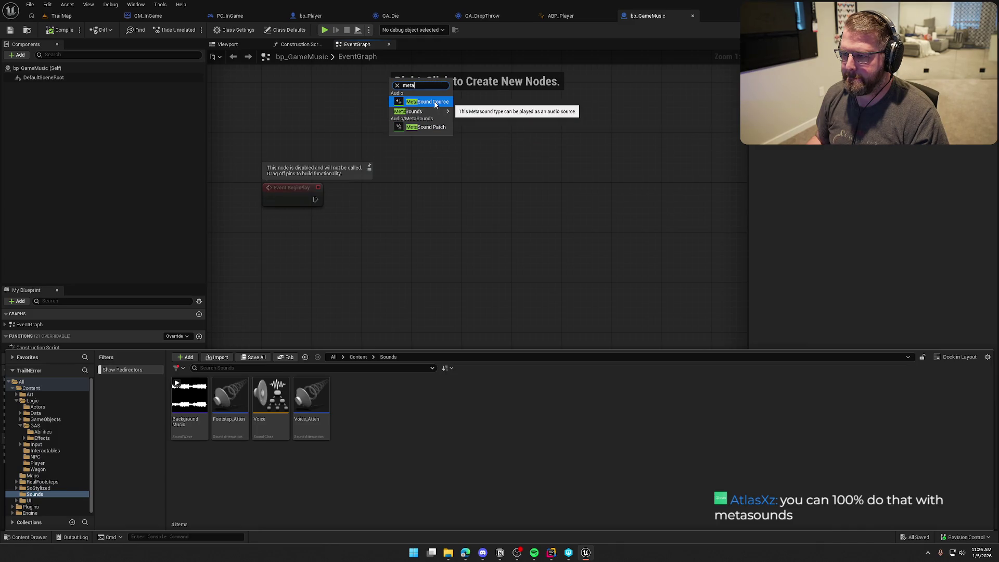
left_click(435, 103)
type("MS_G")
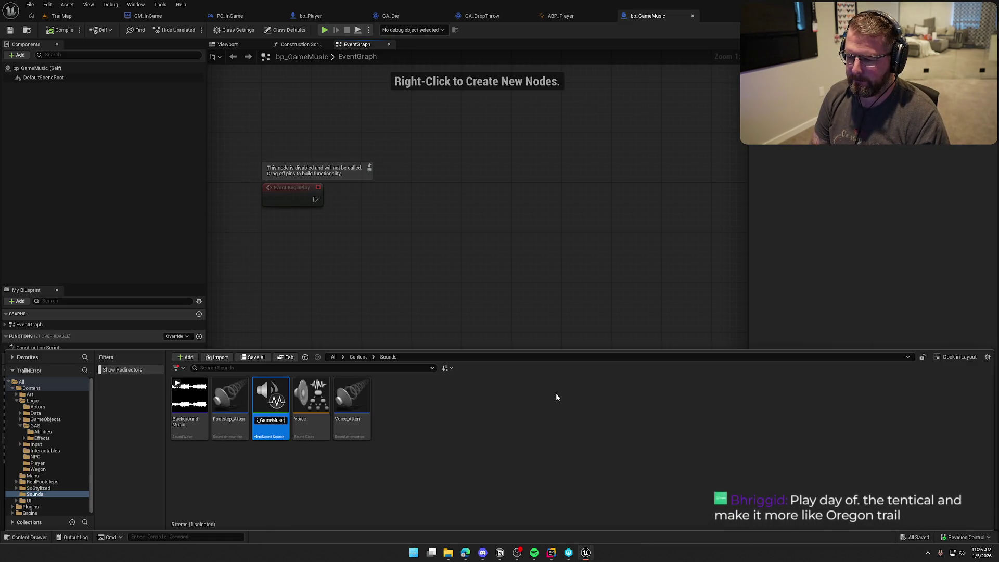
type("ameMusic")
key("Return")
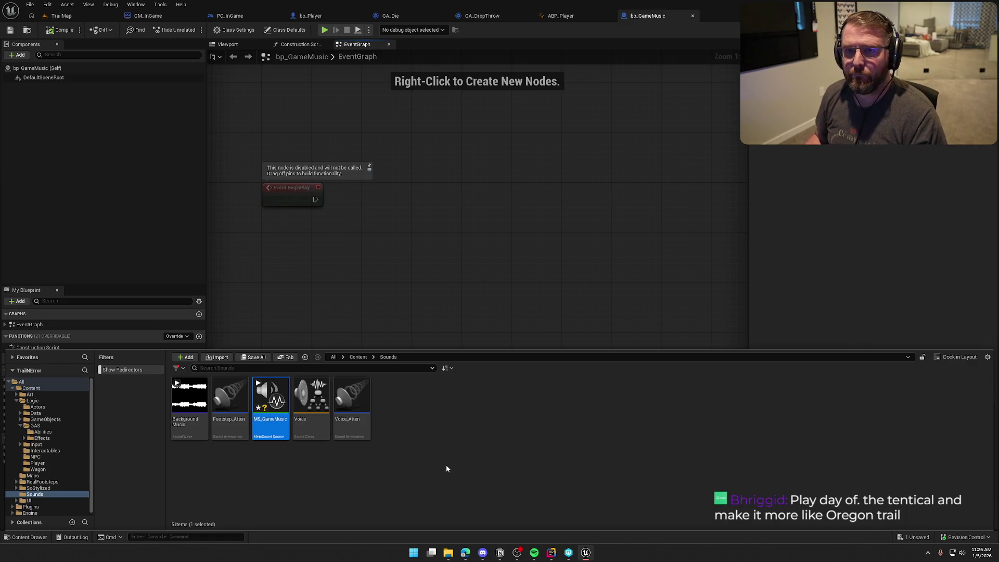
key("ctrl+s")
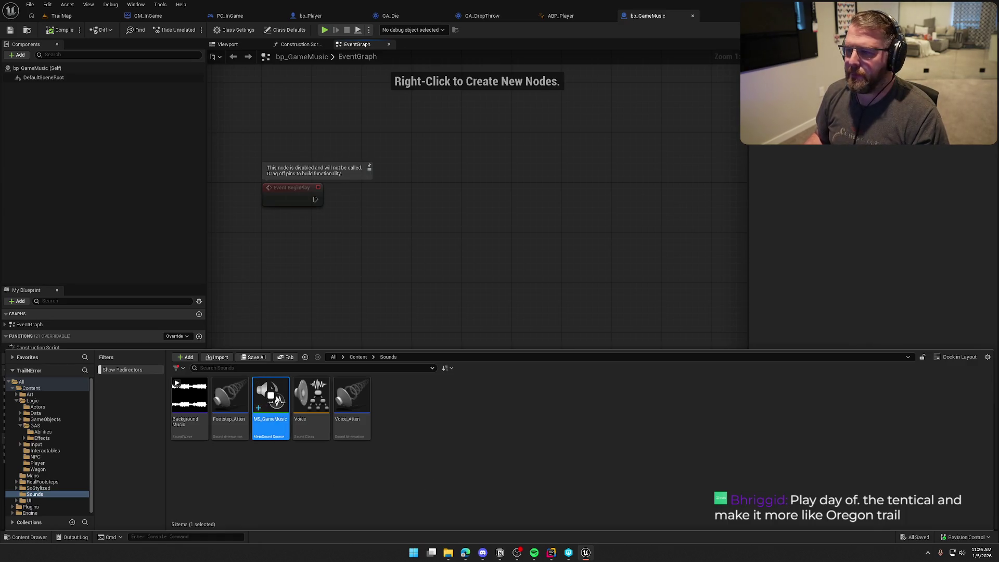
Open MS_GameMusic in the MetaSound editor and center its On Play and Out Mono nodes.
double_click(272, 429)
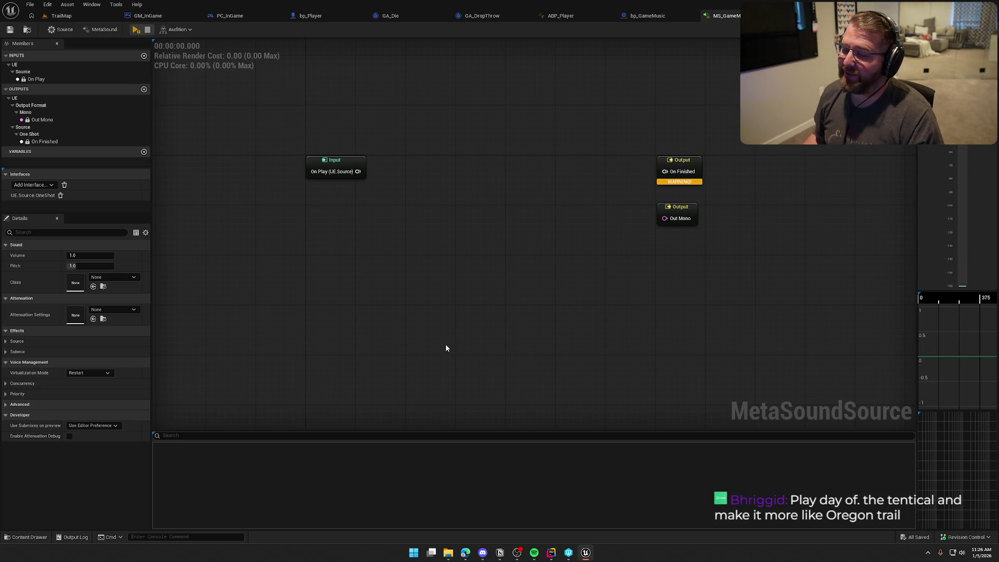
mouse_move(431, 371)
left_mouse_down()
mouse_move(407, 348)
mouse_move(401, 355)
left_mouse_up()
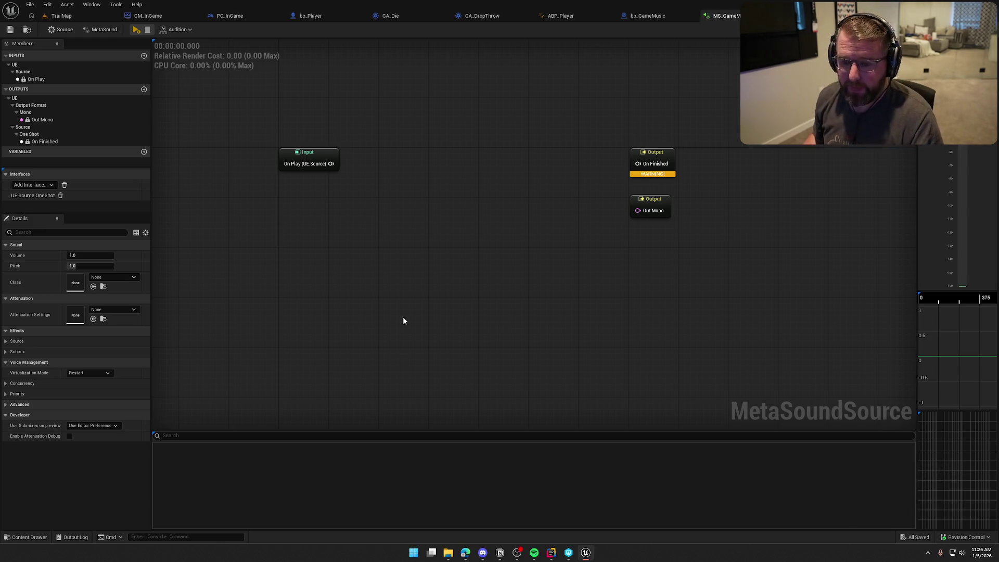
left_click_drag(404, 321, 389, 347)
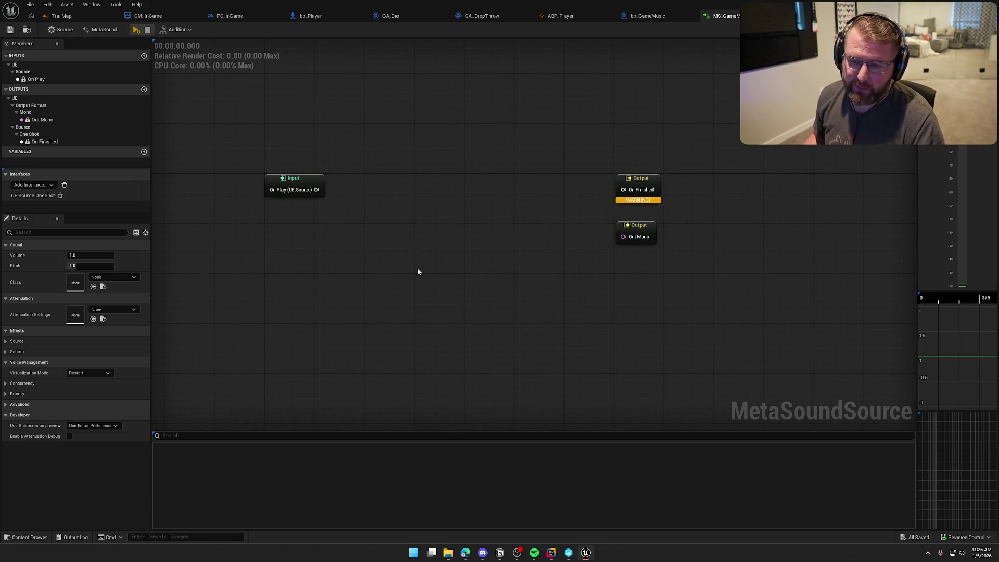